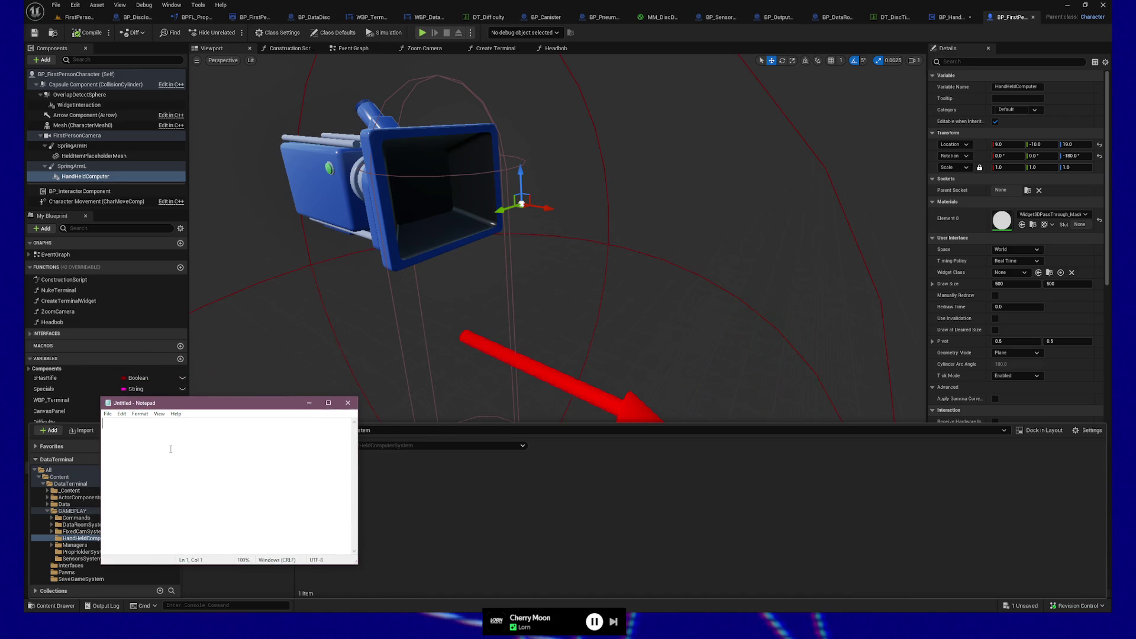
# Step: Start the note with heading 'hhc', a blank line, '- email program', and a new dash line
pyautogui.write('hhc')
pyautogui.press('Return')
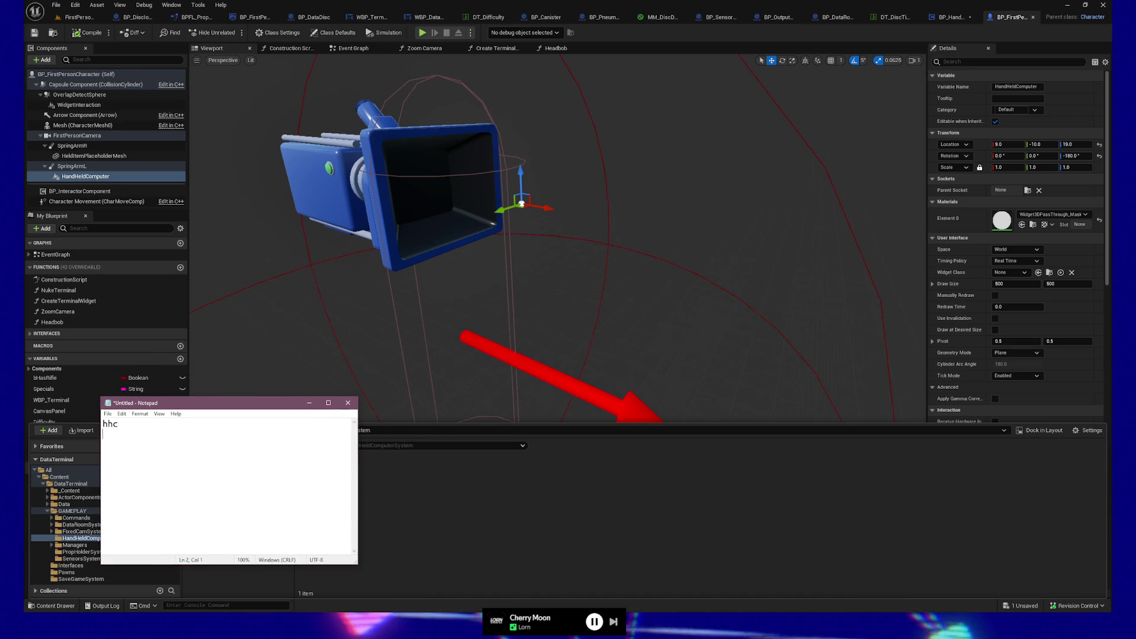
pyautogui.press('Return')
pyautogui.write('- ')
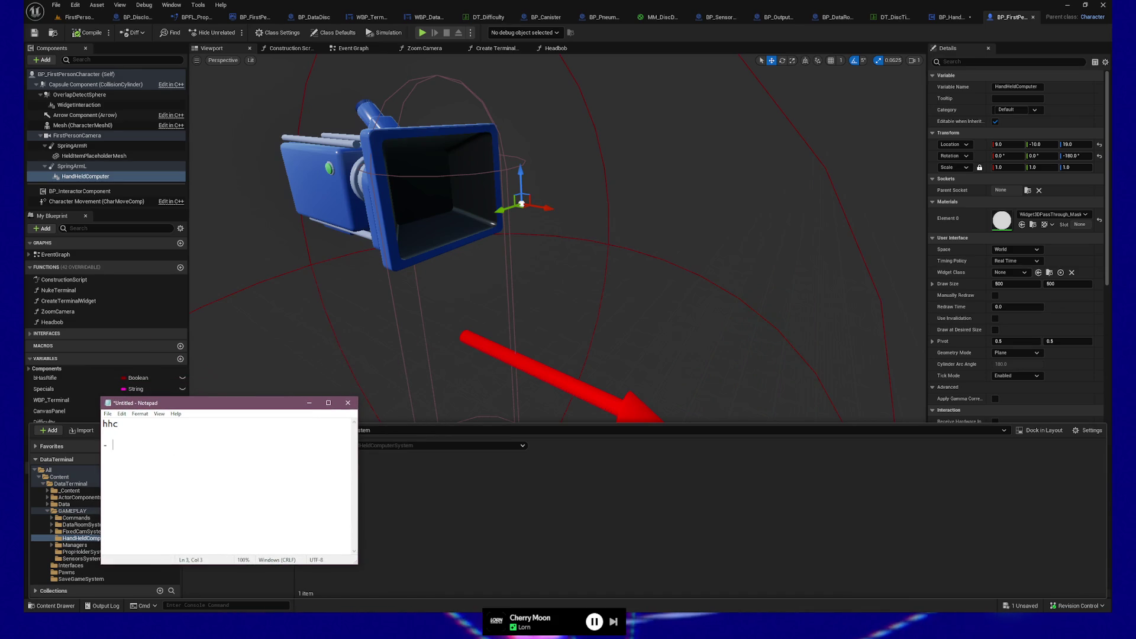
pyautogui.write('email program')
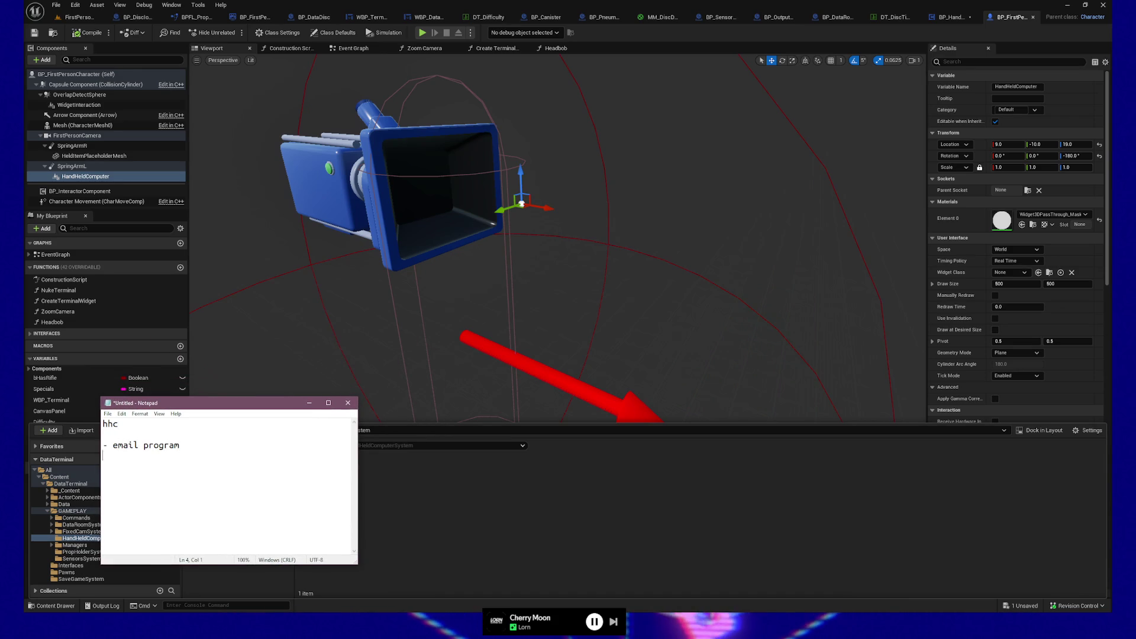
pyautogui.press('Return')
pyautogui.write('-')
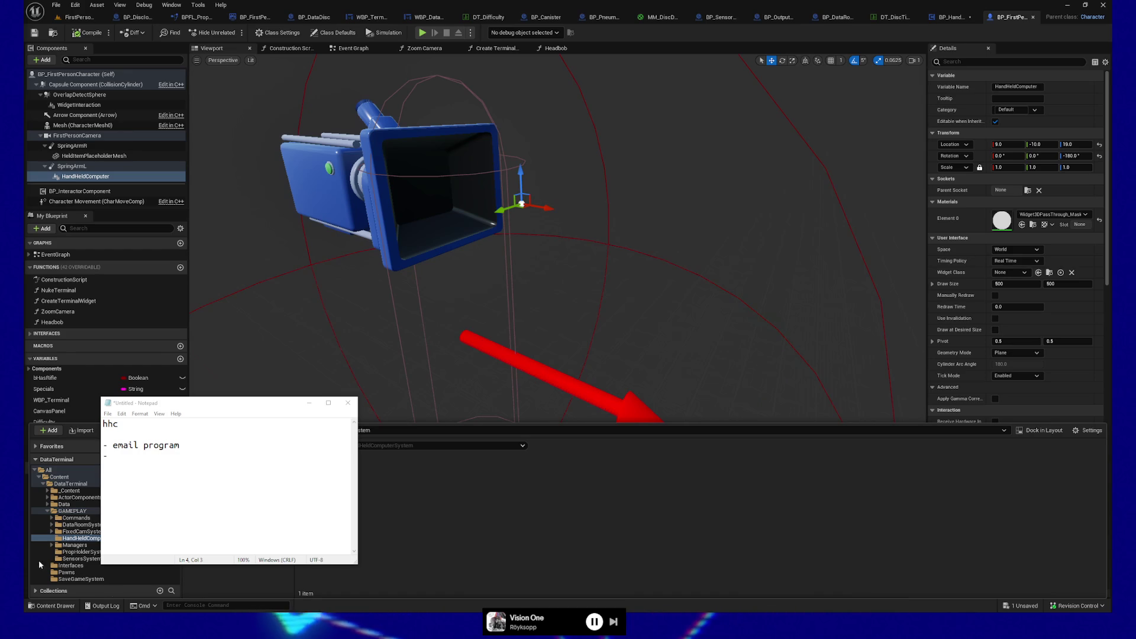
# Step: Add 'store' as the second item and append '(stateful?)' after email program
pyautogui.click(126, 453)
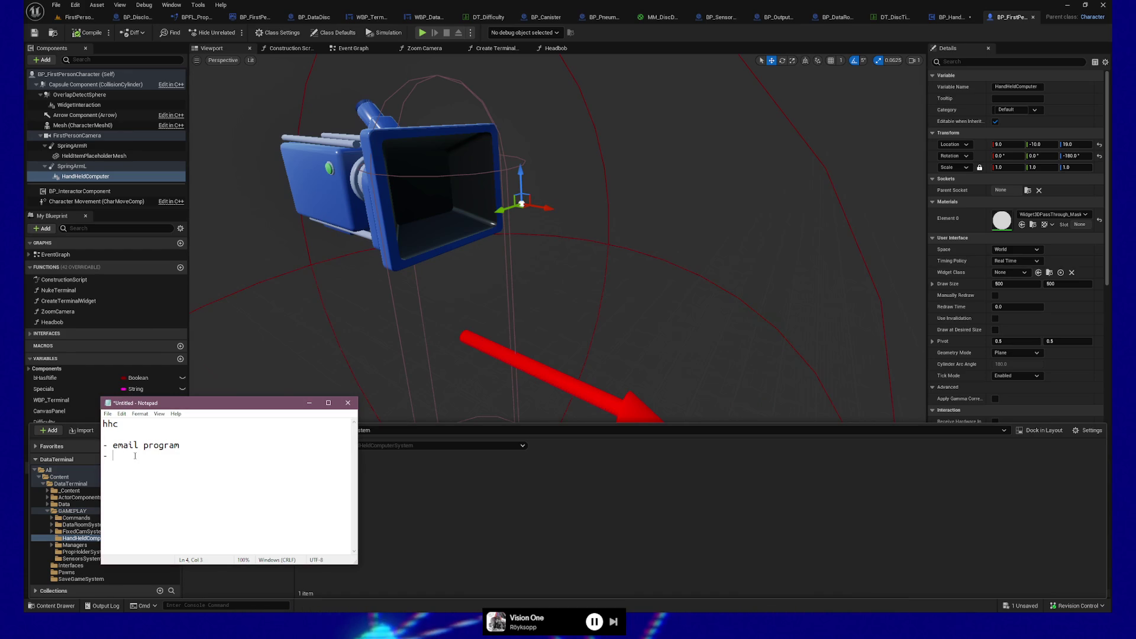
pyautogui.write('store')
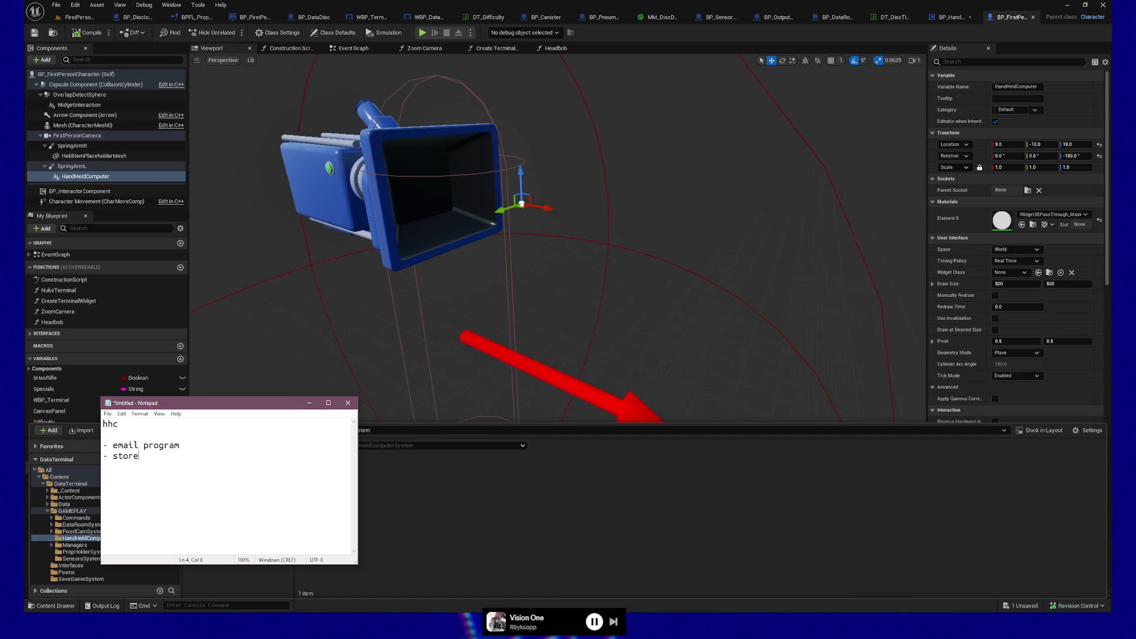
pyautogui.click(180, 445)
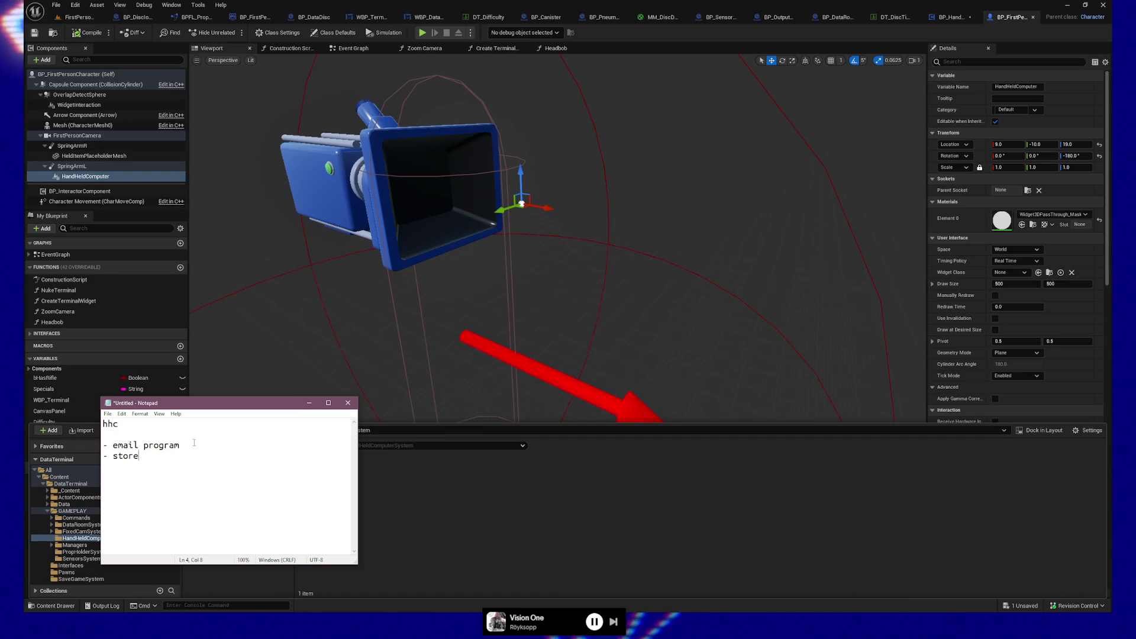
pyautogui.write('(')
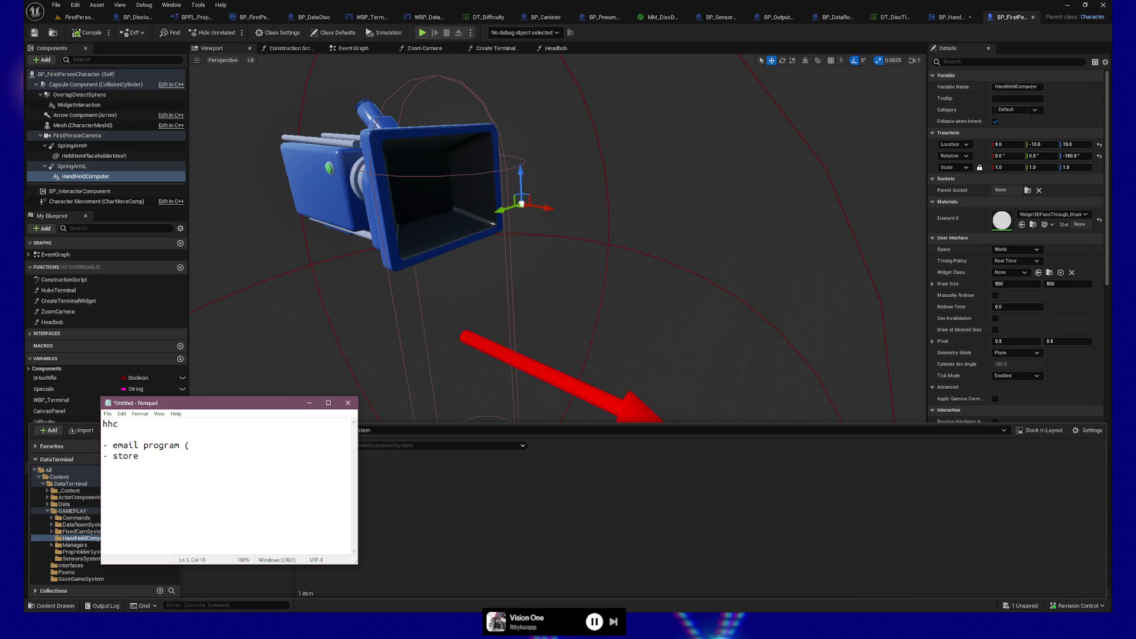
pyautogui.write('stateful?)')
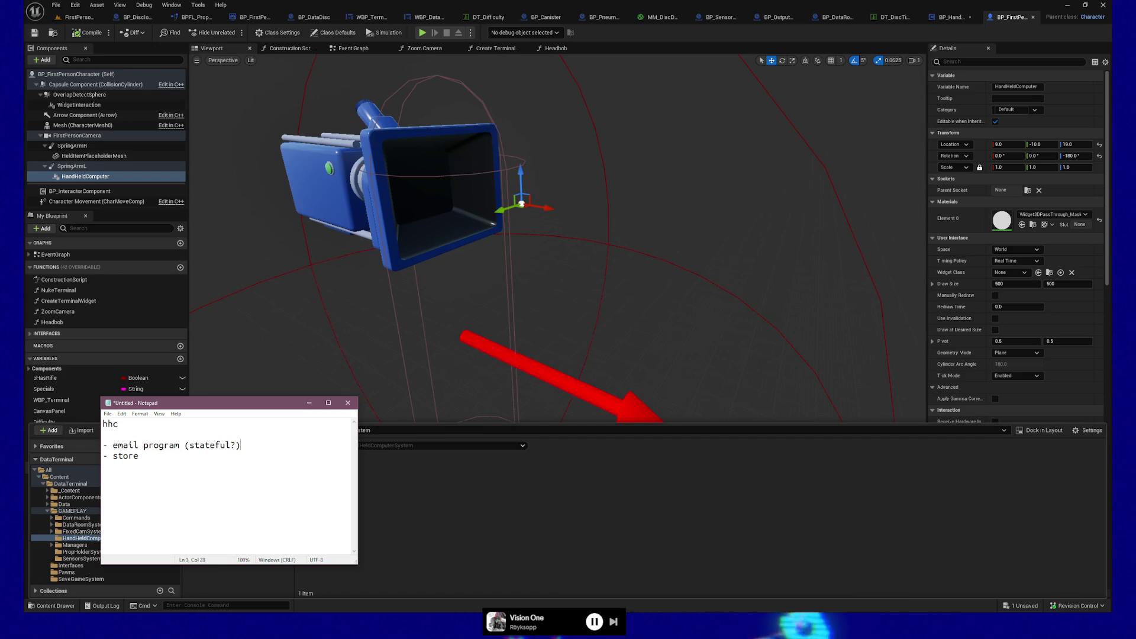
# Step: Delete the stray parenthetical notes from the email program and store lines
pyautogui.click(138, 455)
pyautogui.write('(')
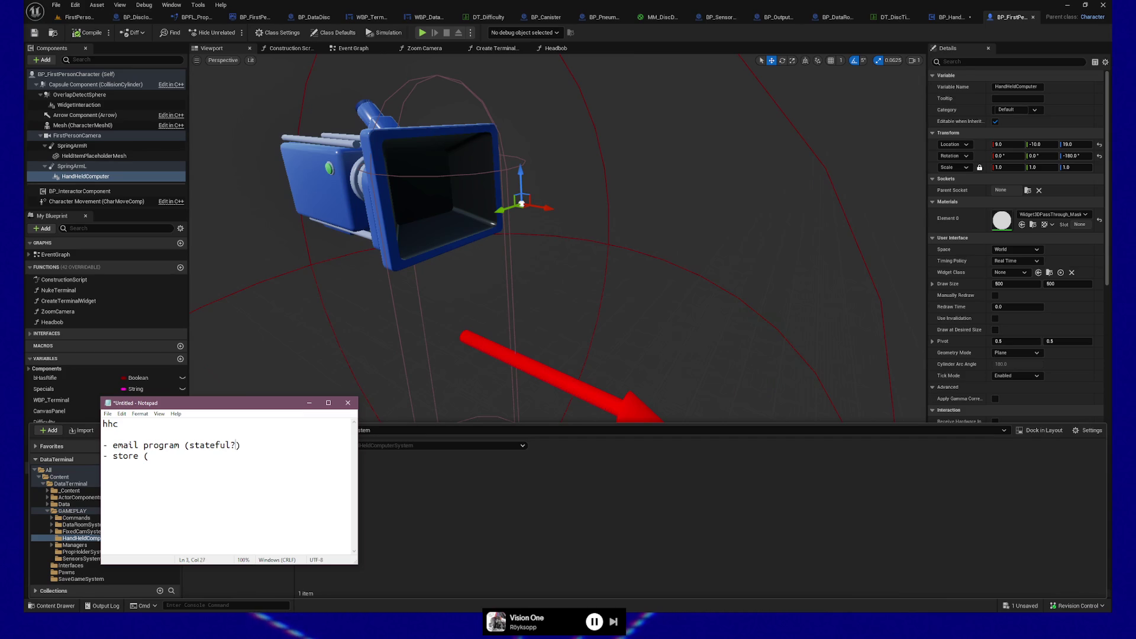
pyautogui.write('sb')
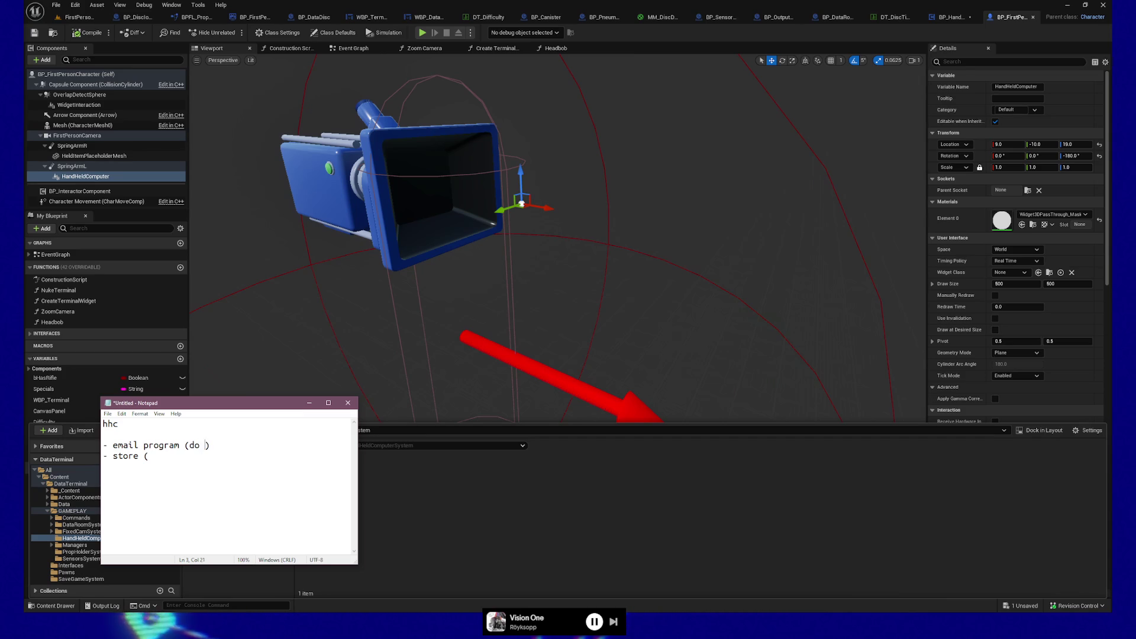
pyautogui.press('BackSpace')
pyautogui.press('BackSpace')
pyautogui.press('End')
pyautogui.press('BackSpace')
pyautogui.press('BackSpace')
pyautogui.press('BackSpace')
pyautogui.press('Down')
pyautogui.press('BackSpace')
pyautogui.press('BackSpace')
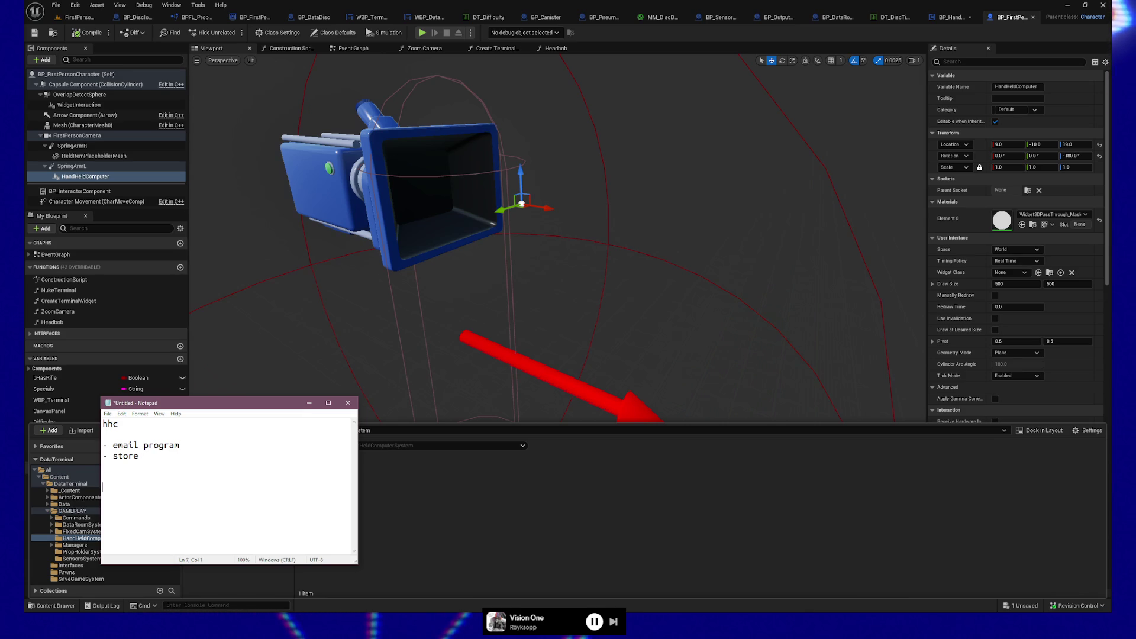
# Step: Add the question 'DO THEY RESUME YOUR LAST LOCATION?' below, then open a new line under store
pyautogui.press('Return')
pyautogui.press('Return')
pyautogui.press('Return')
pyautogui.write('DO THEY RESUME YOUR LAST LOC')
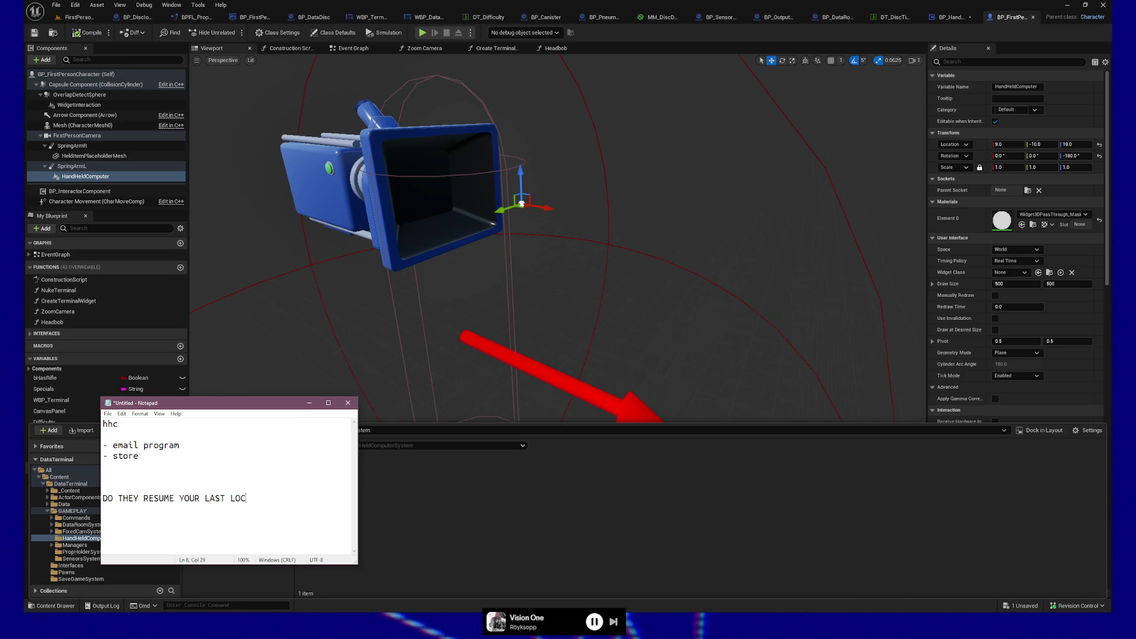
pyautogui.write('ATION?')
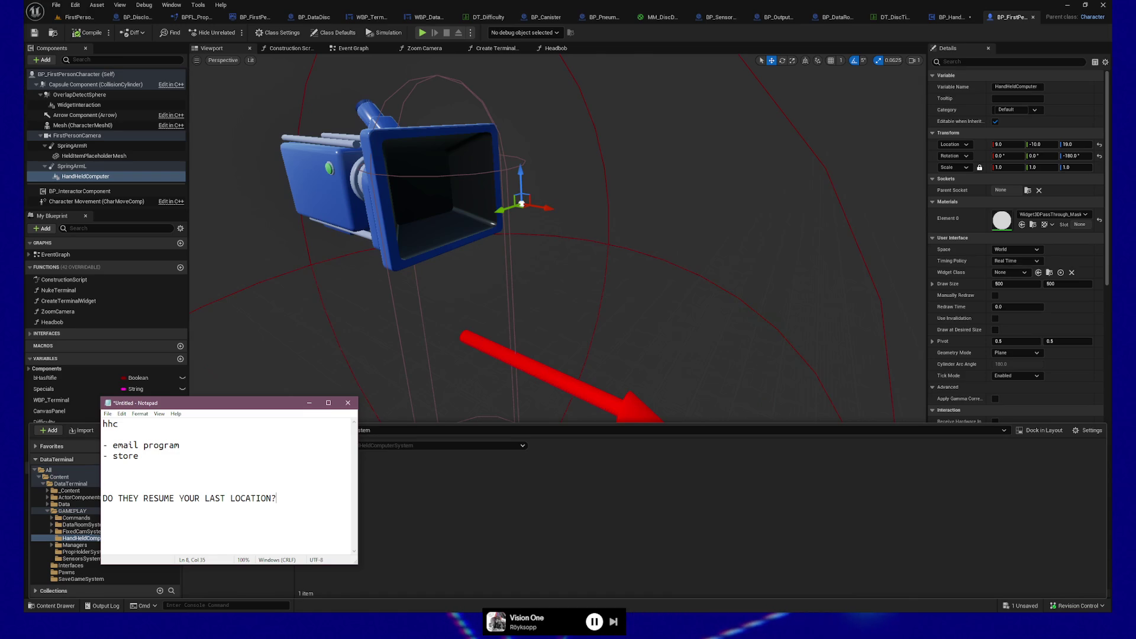
pyautogui.hotkey('alt', 'Tab')
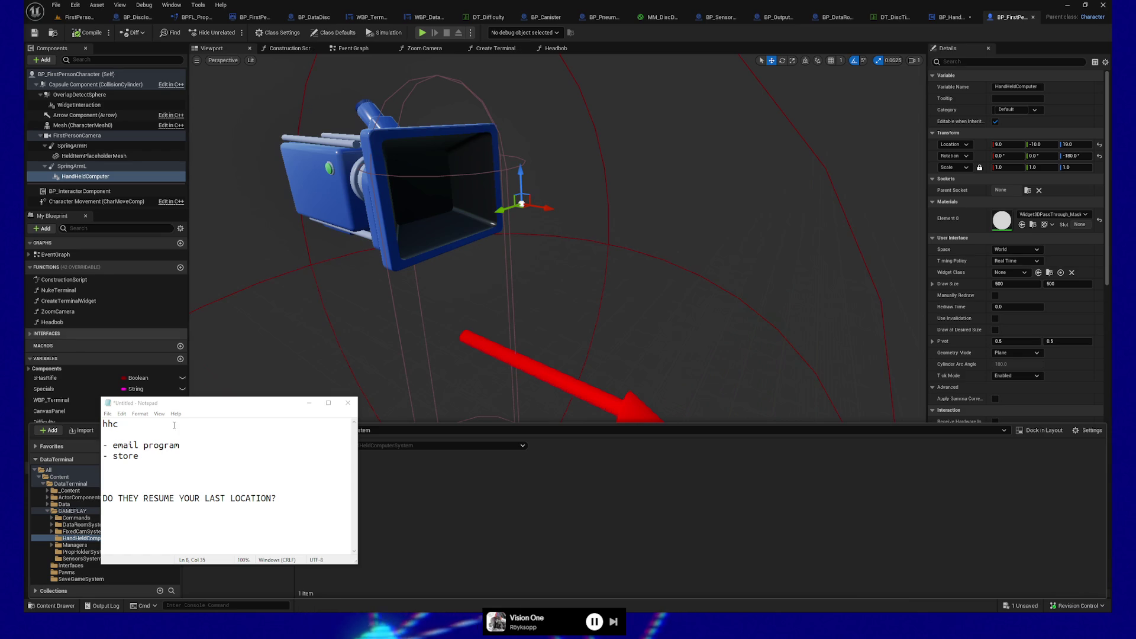
pyautogui.click(155, 456)
pyautogui.press('Return')
pyautogui.write('-')
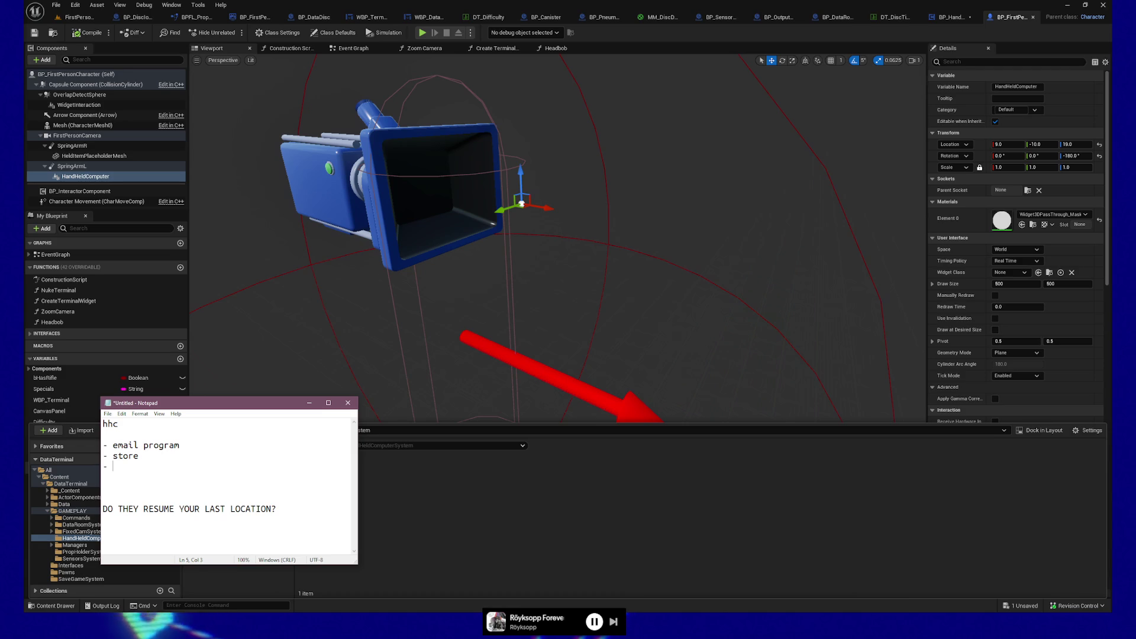
# Step: Add the bullet '- fig dashboard / project goals' with an empty dash line below, then bring up Obsidian
pyautogui.write('fig d')
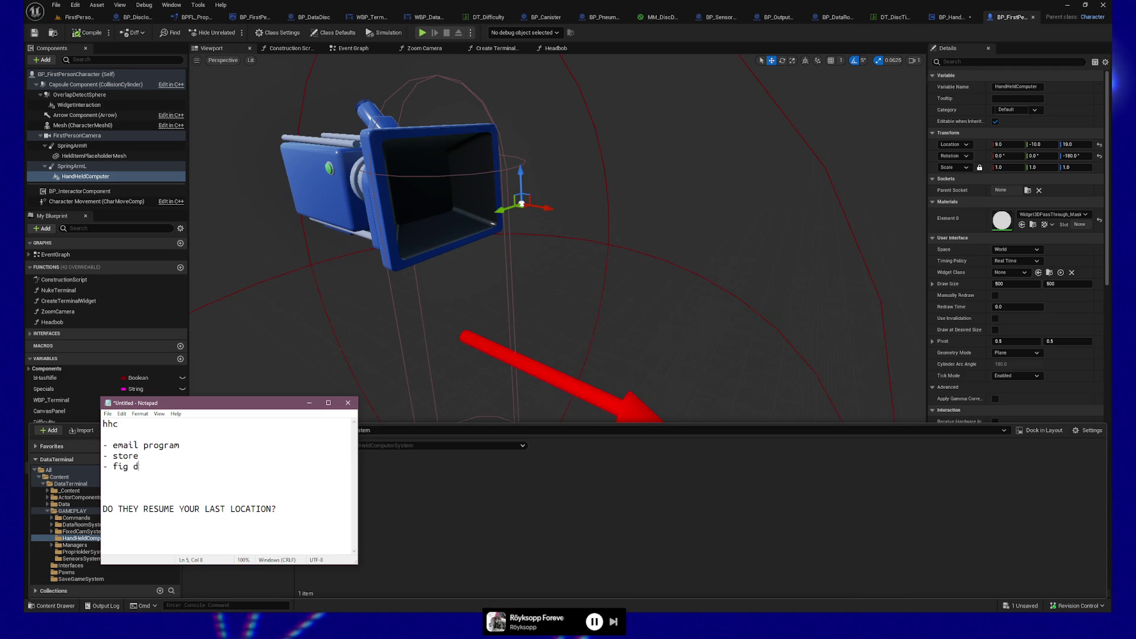
pyautogui.write('ashboard ')
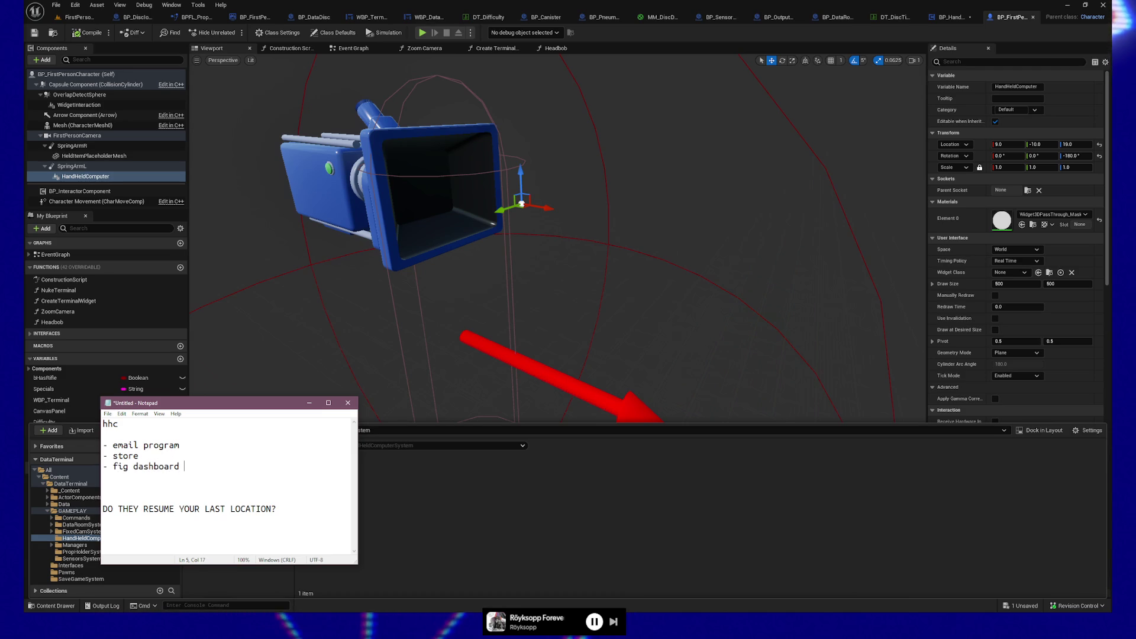
pyautogui.write('/ project goals')
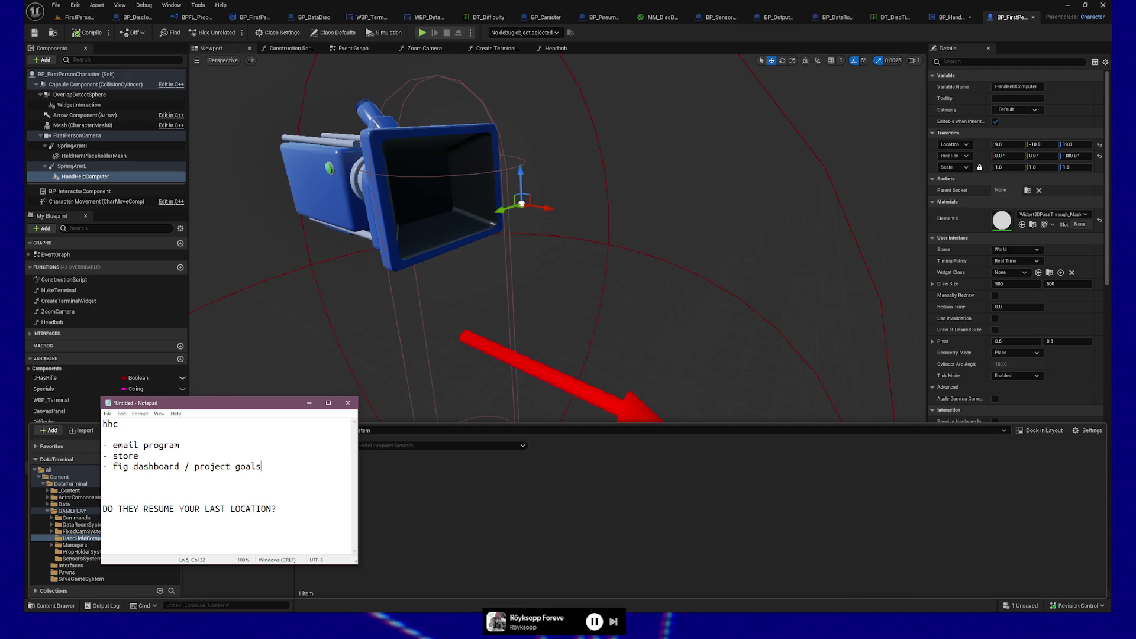
pyautogui.press('Return')
pyautogui.write('-')
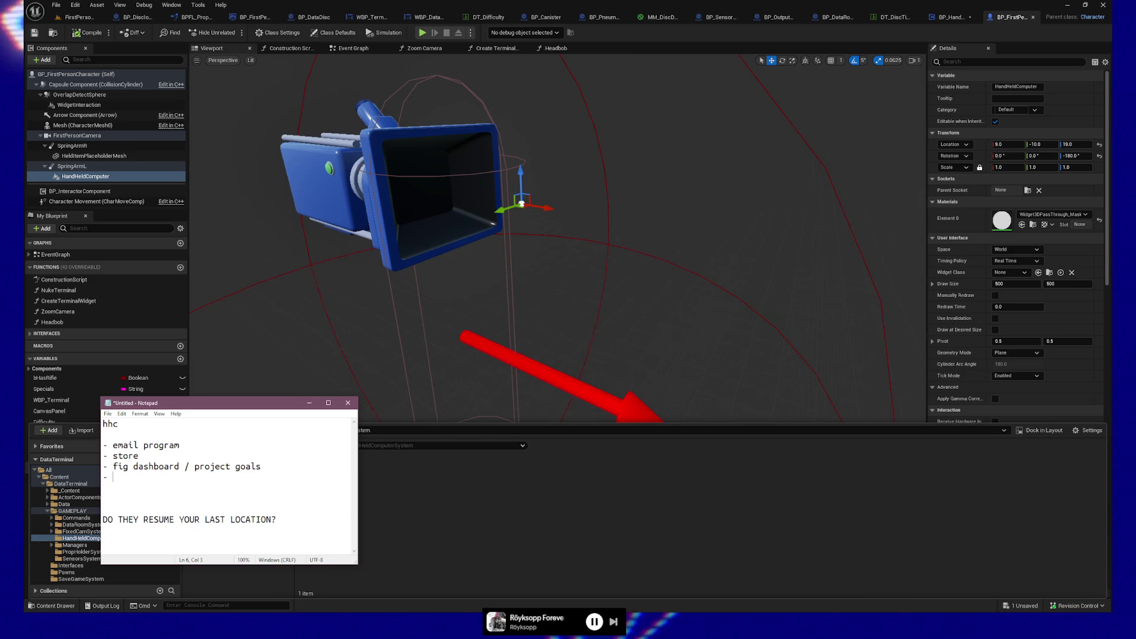
pyautogui.hotkey('alt', 'Tab')
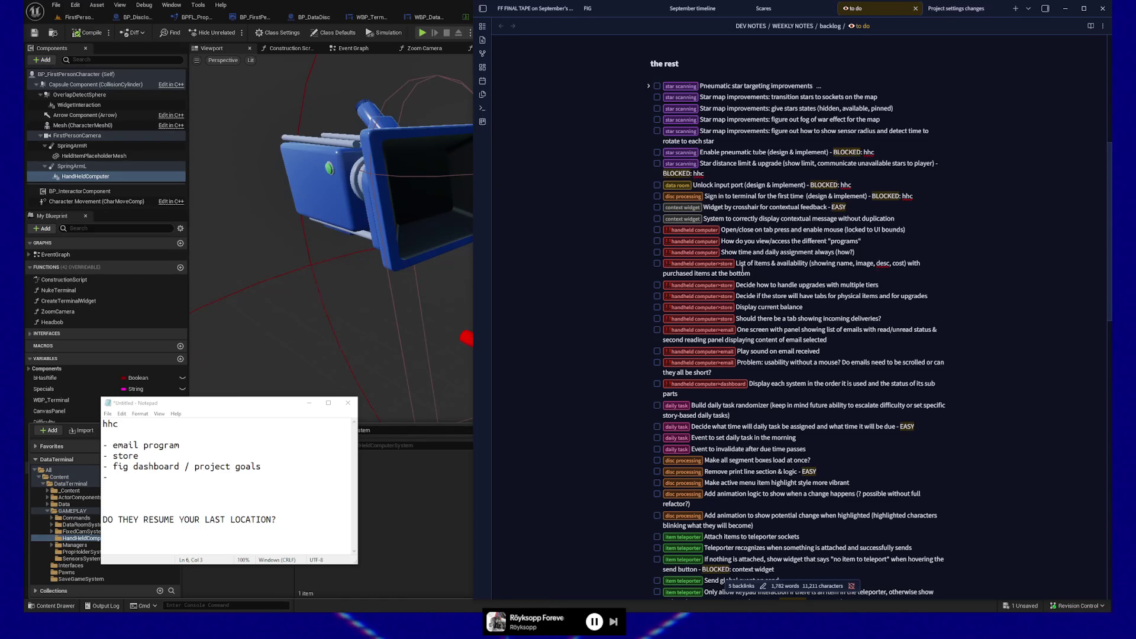
# Step: Change the bullet to 'fig status / project goals' and move to the empty last bullet for 'system dashboard'
pyautogui.click(197, 479)
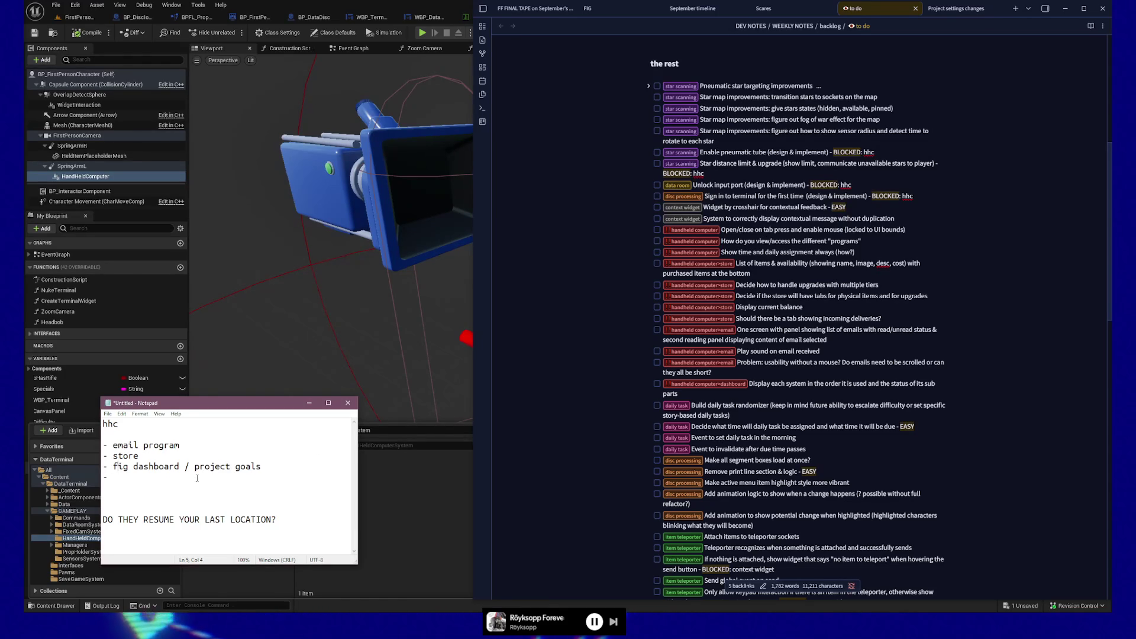
pyautogui.hotkey('shift', 'Right')
pyautogui.hotkey('shift', 'Right')
pyautogui.hotkey('shift', 'Right')
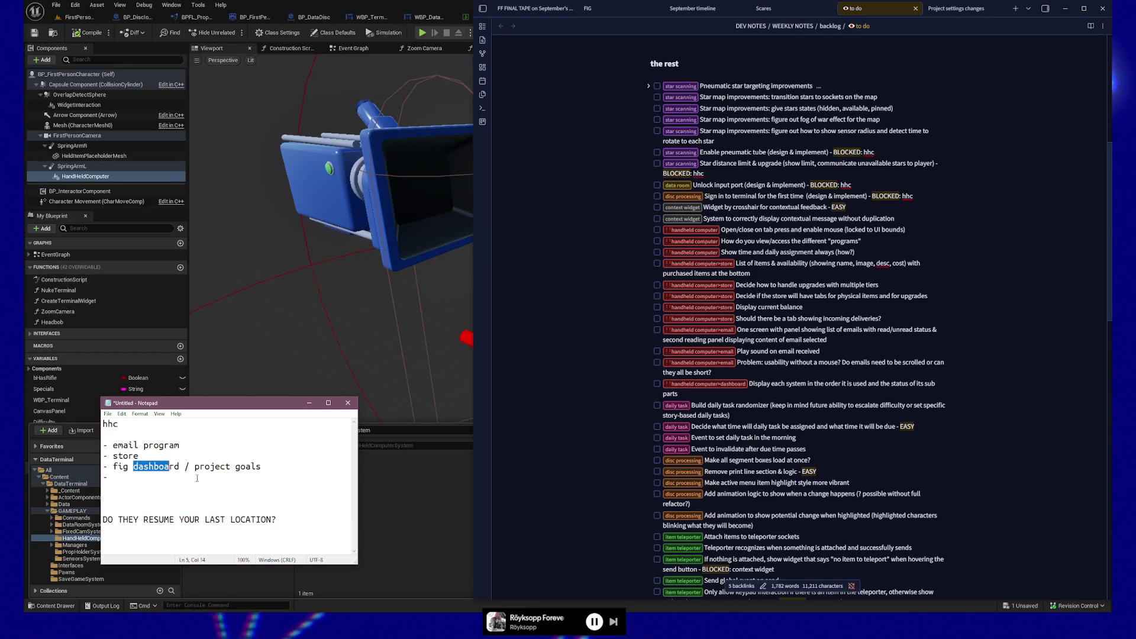
pyautogui.write('status')
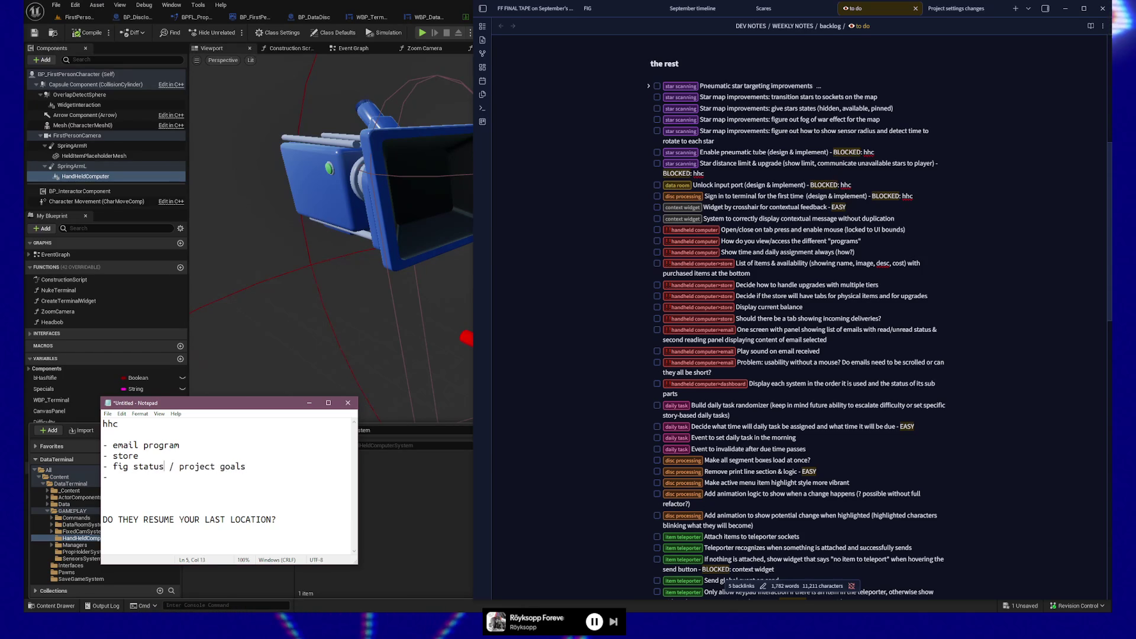
pyautogui.click(197, 478)
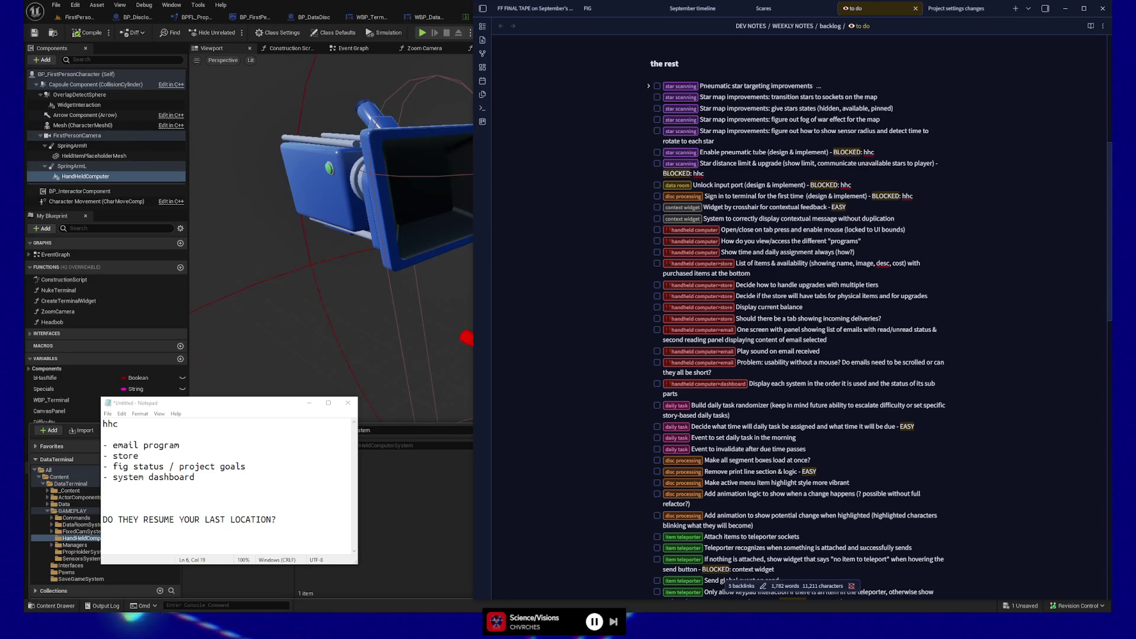
# Step: Pause the music and bring the browser with the 'Hot Damn' lyric video to the front, maximized
pyautogui.press('XF86AudioPlay')
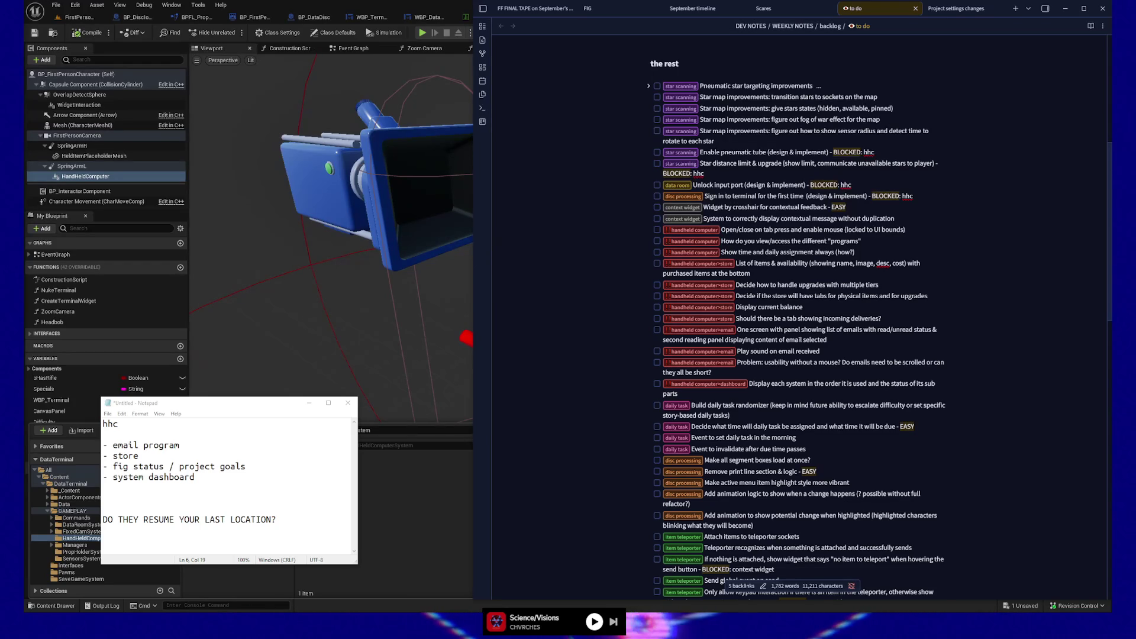
pyautogui.hotkey('alt', 'Tab')
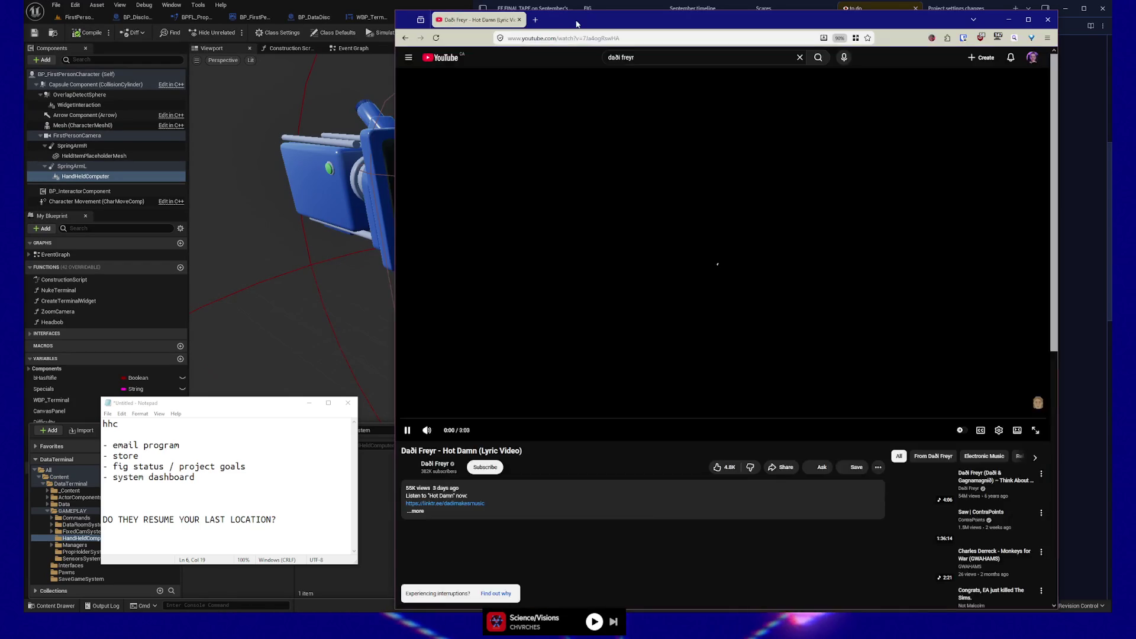
pyautogui.press('super+Up')
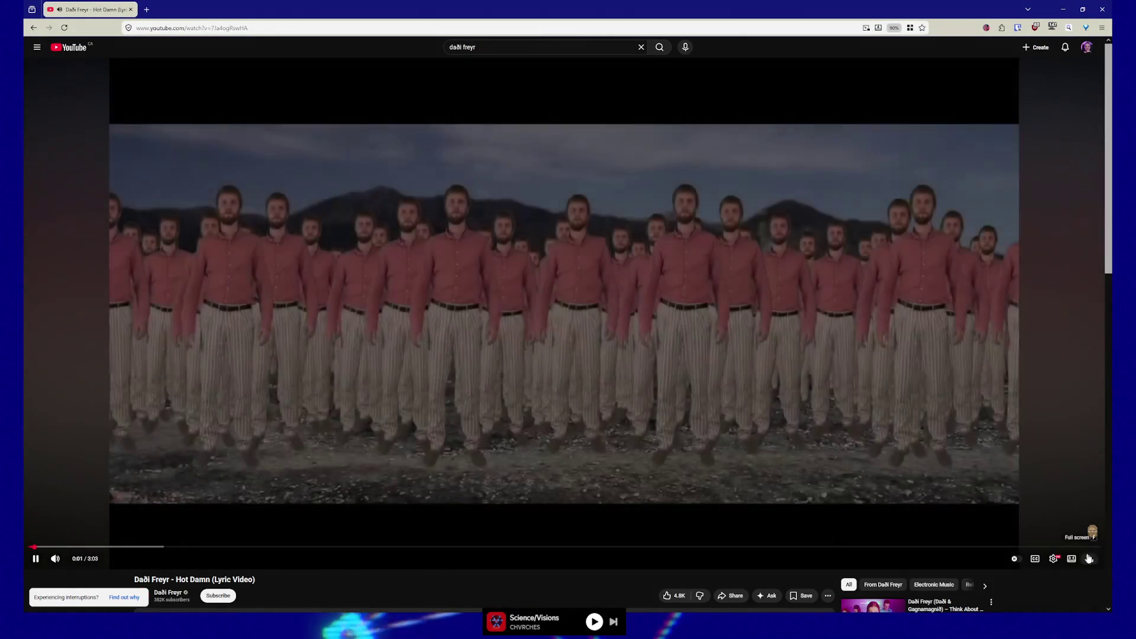
# Step: Show the Hot Damn video fullscreen and seek it back to 1:08
pyautogui.press('f')
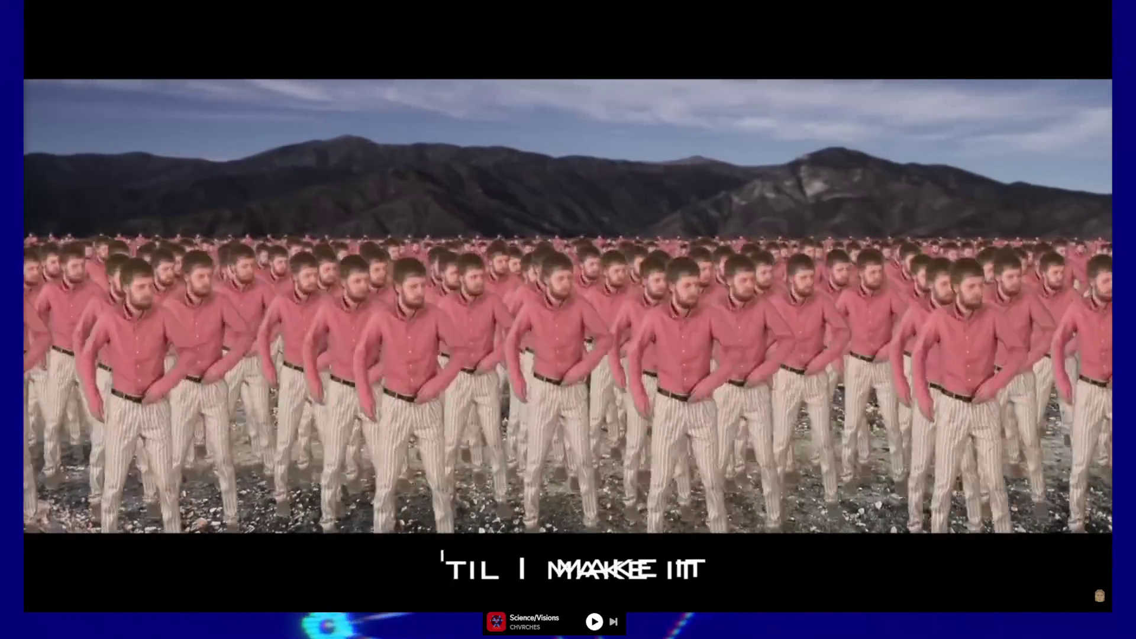
pyautogui.moveTo(575, 552)
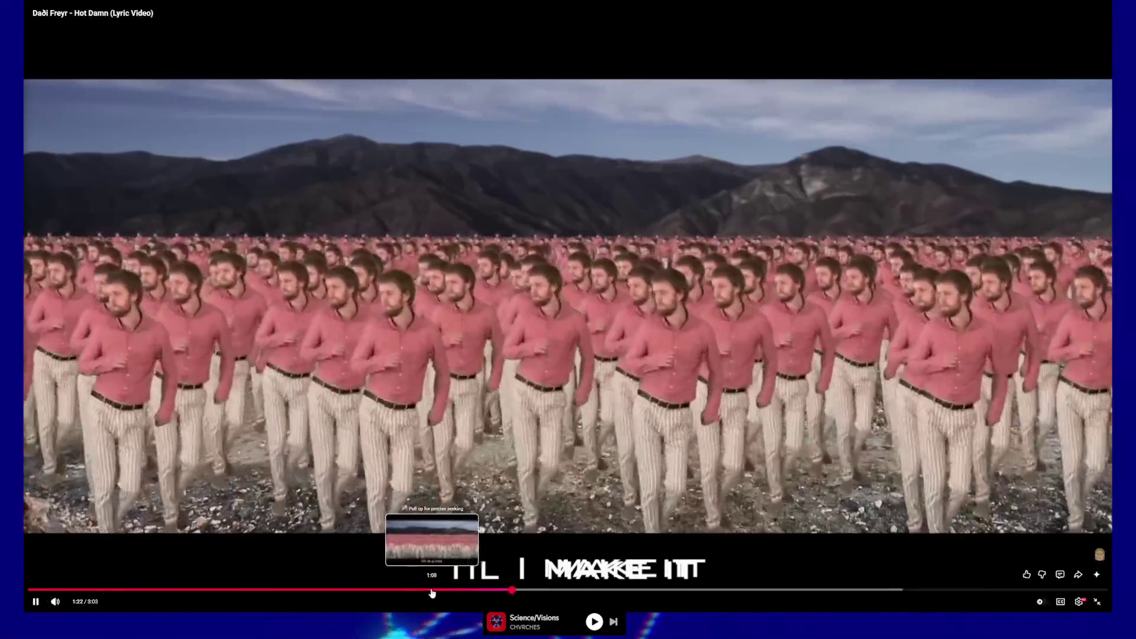
pyautogui.click(432, 590)
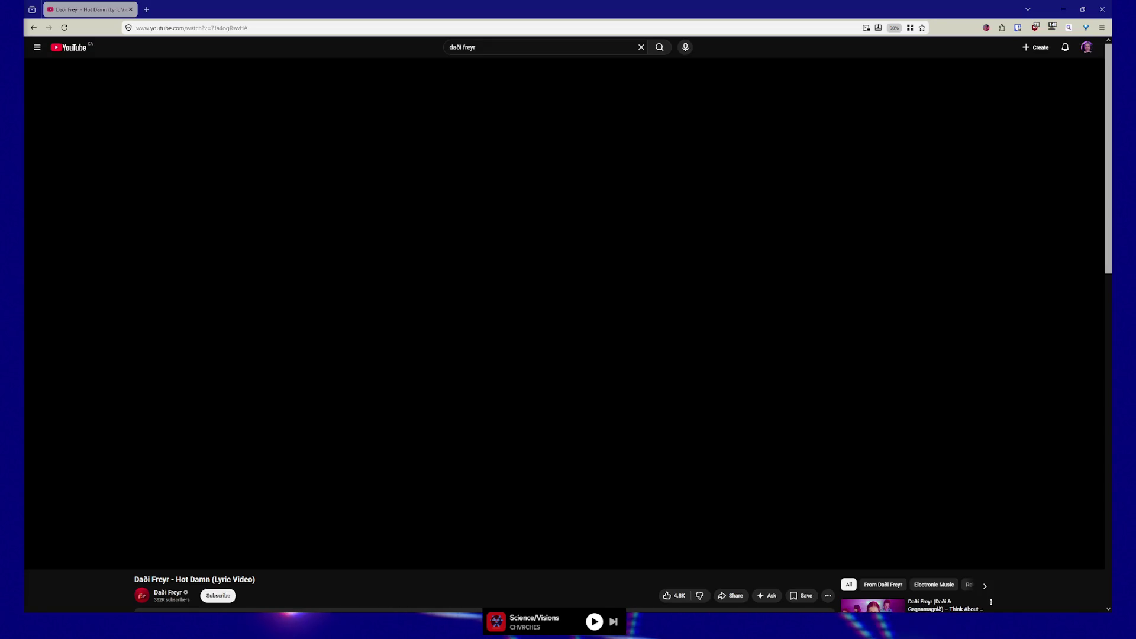
# Step: Reopen the Think About Things dance video tab, then close the browser window
pyautogui.hotkey('ctrl', 'shift', 't')
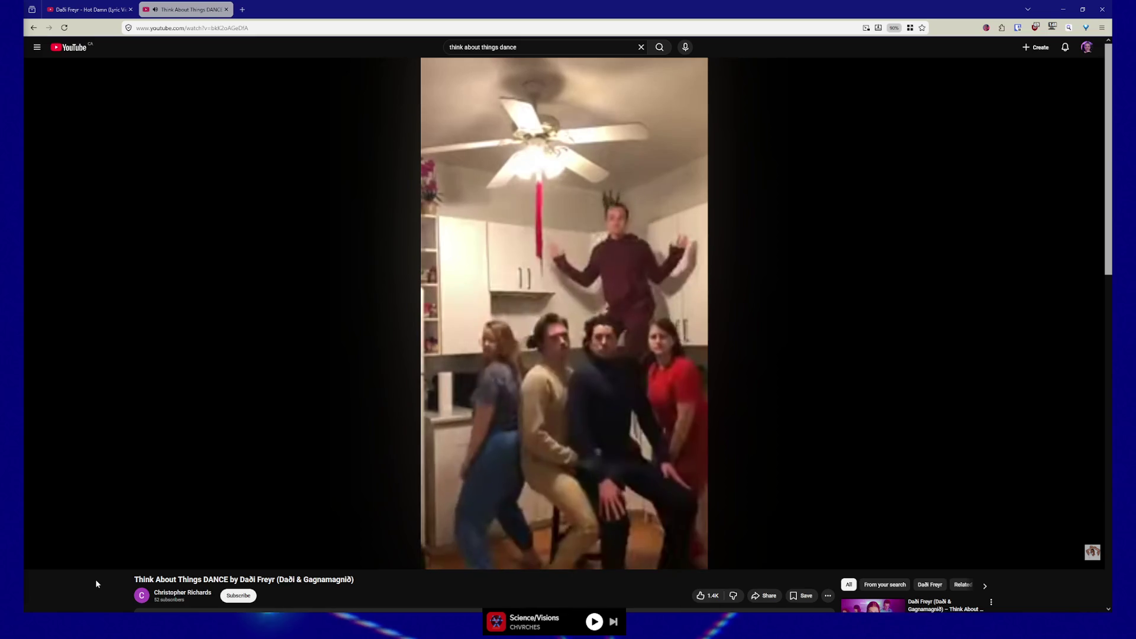
pyautogui.click(1102, 10)
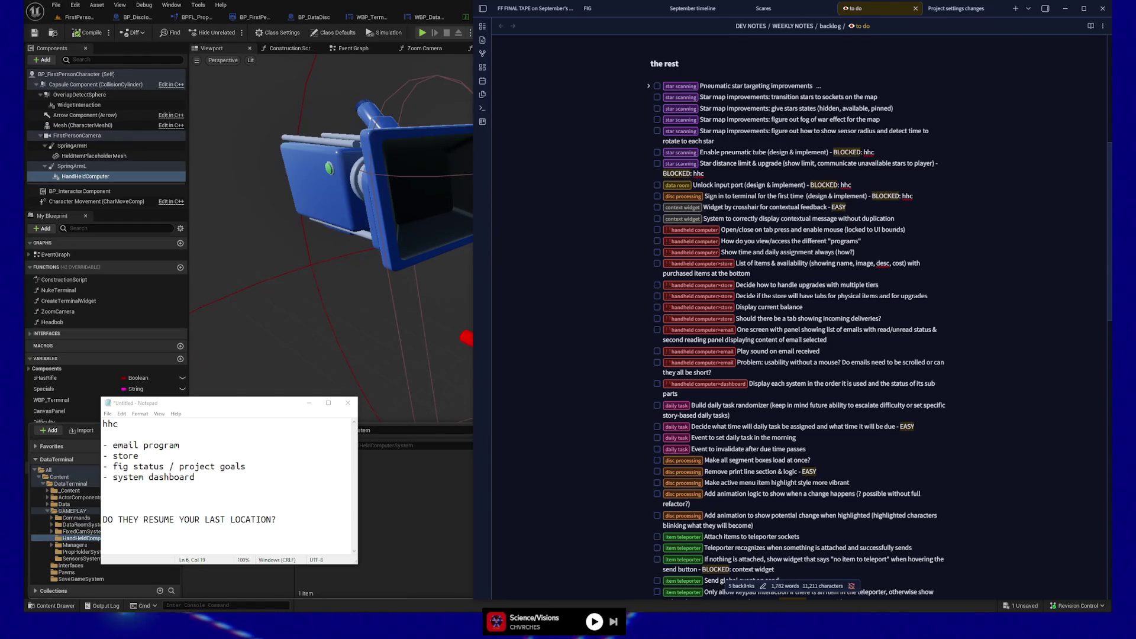
# Step: Resume the music and place the cursor on the empty line under the hhc heading
pyautogui.press('XF86AudioPlay')
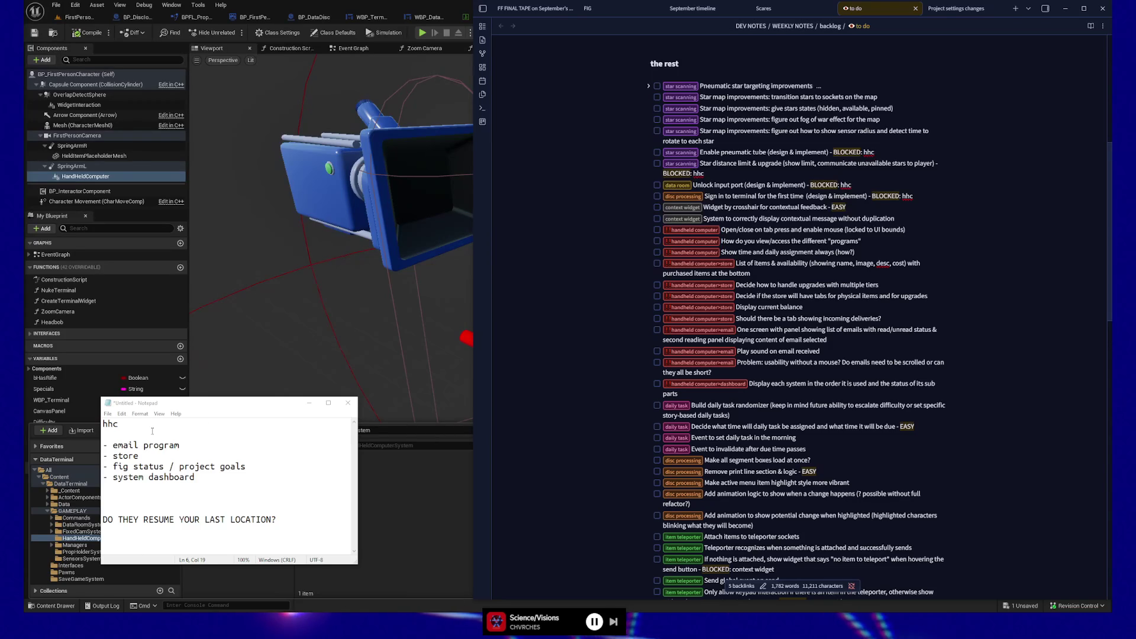
pyautogui.click(192, 434)
pyautogui.write('always vi')
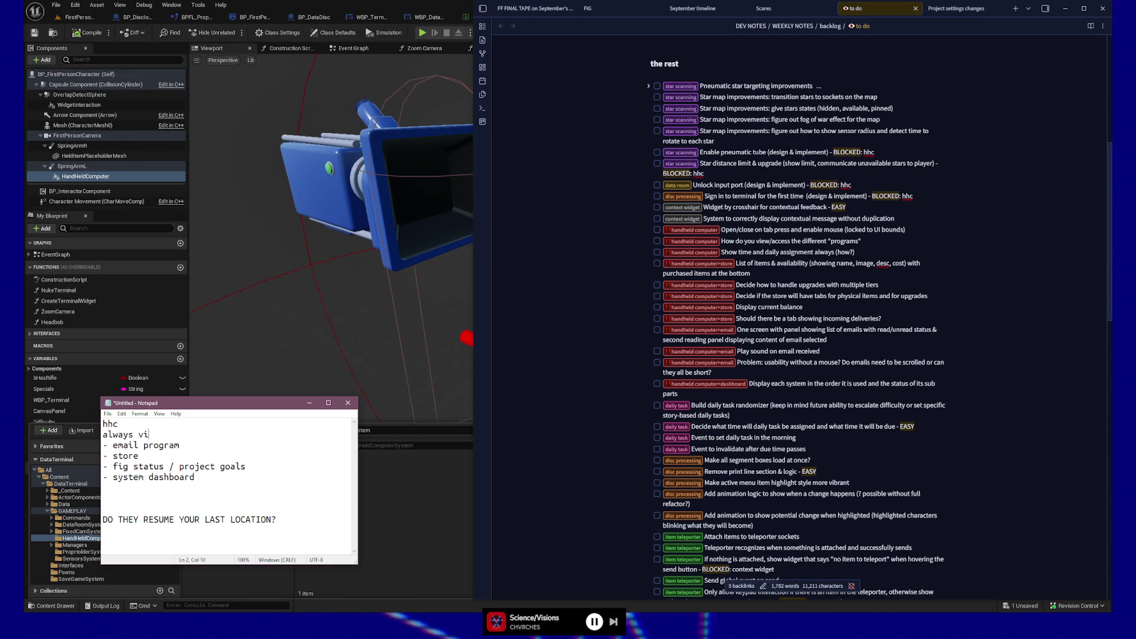
# Step: Finish the line under hhc so it reads 'always visible: date, navigation, assignment?'
pyautogui.write('sible: date')
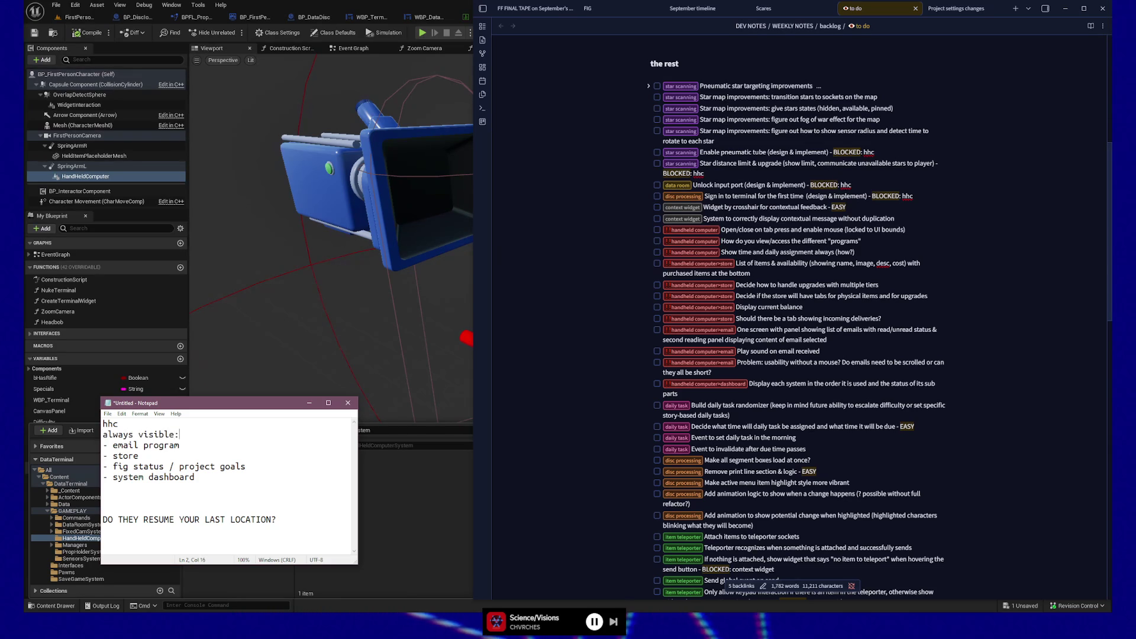
pyautogui.write(', ')
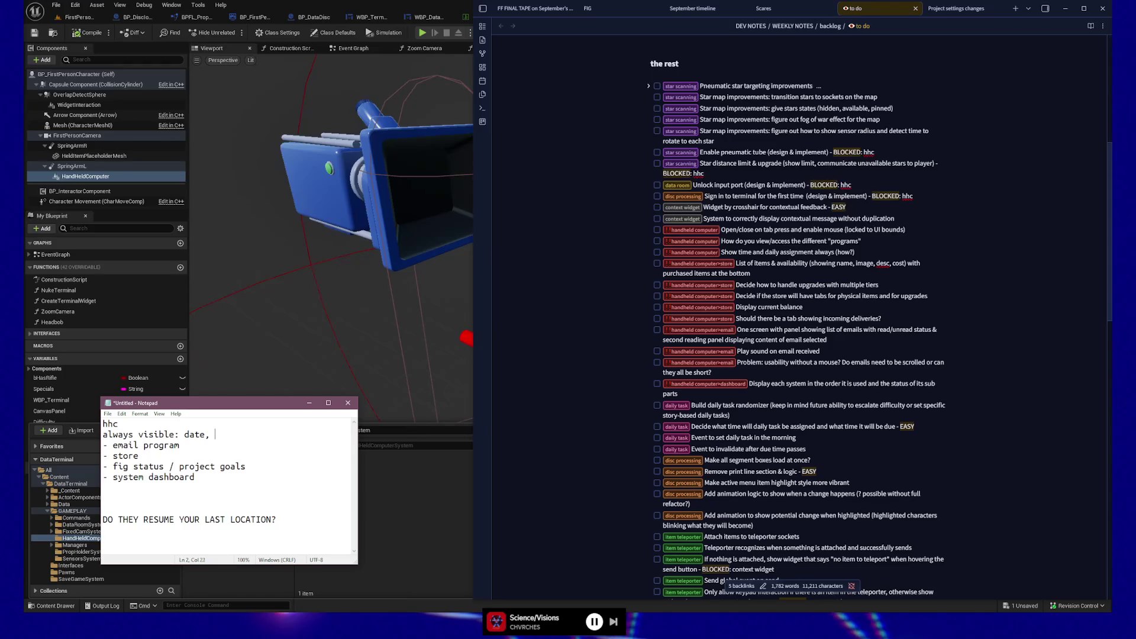
pyautogui.write('navigation')
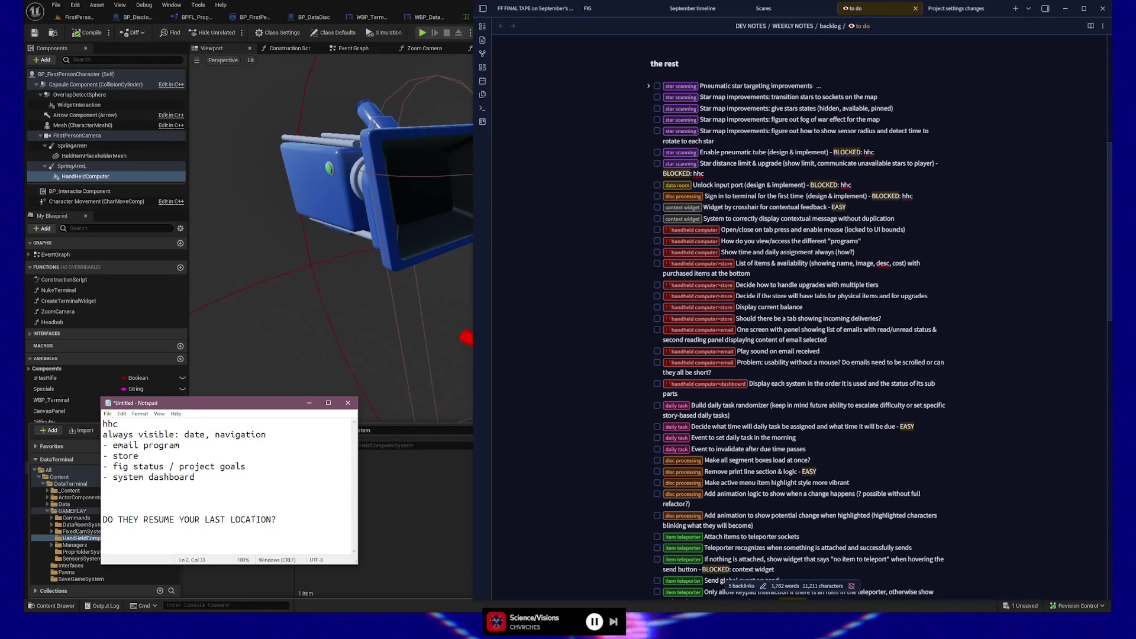
pyautogui.write(', ')
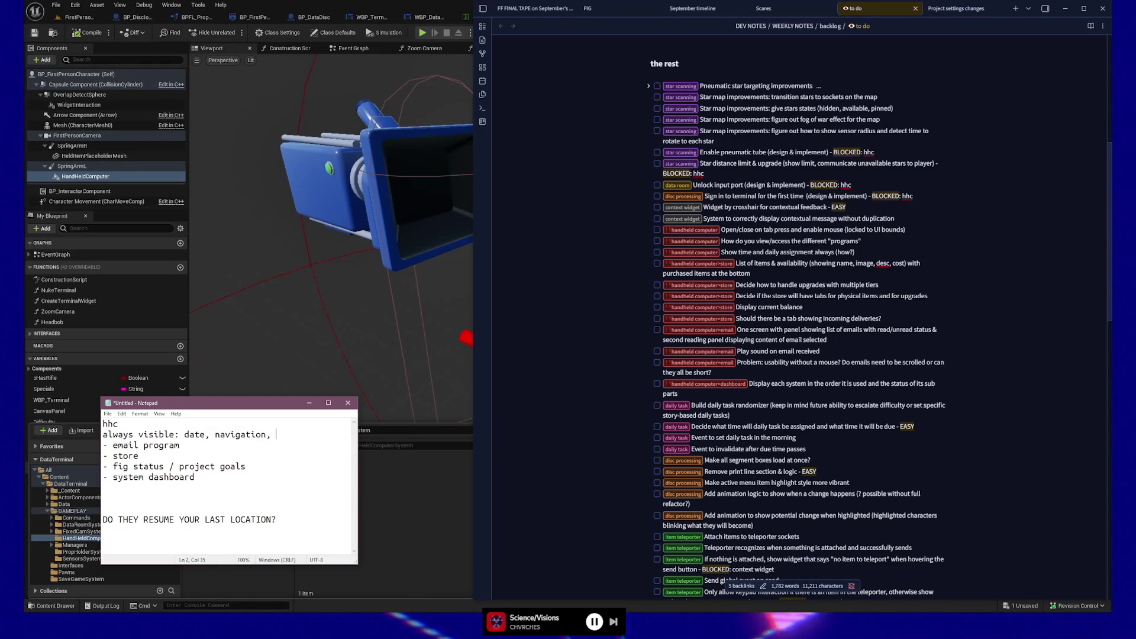
pyautogui.write('assignment')
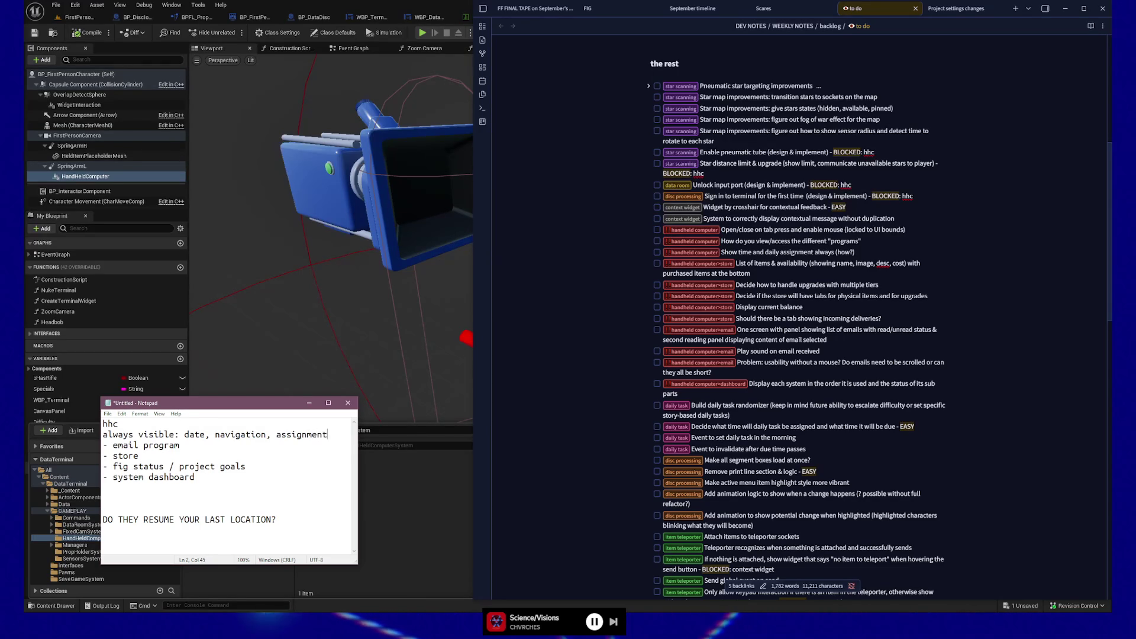
pyautogui.write('?')
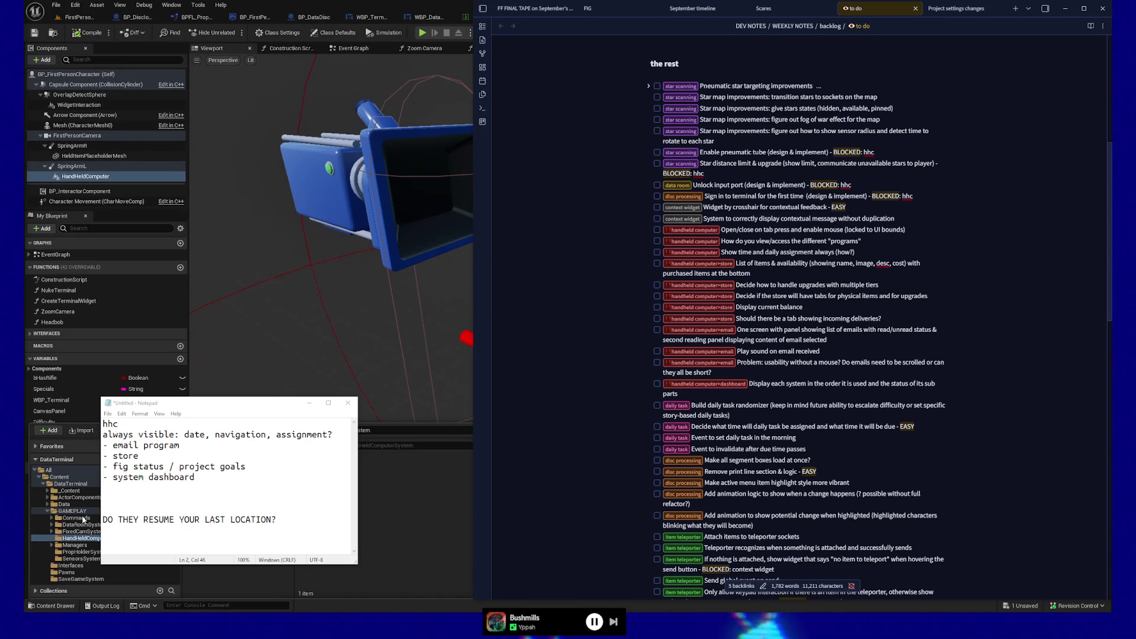
# Step: Add a new line reading 'view only scene' below the system dashboard entry
pyautogui.click(201, 477)
pyautogui.press('Return')
pyautogui.press('Return')
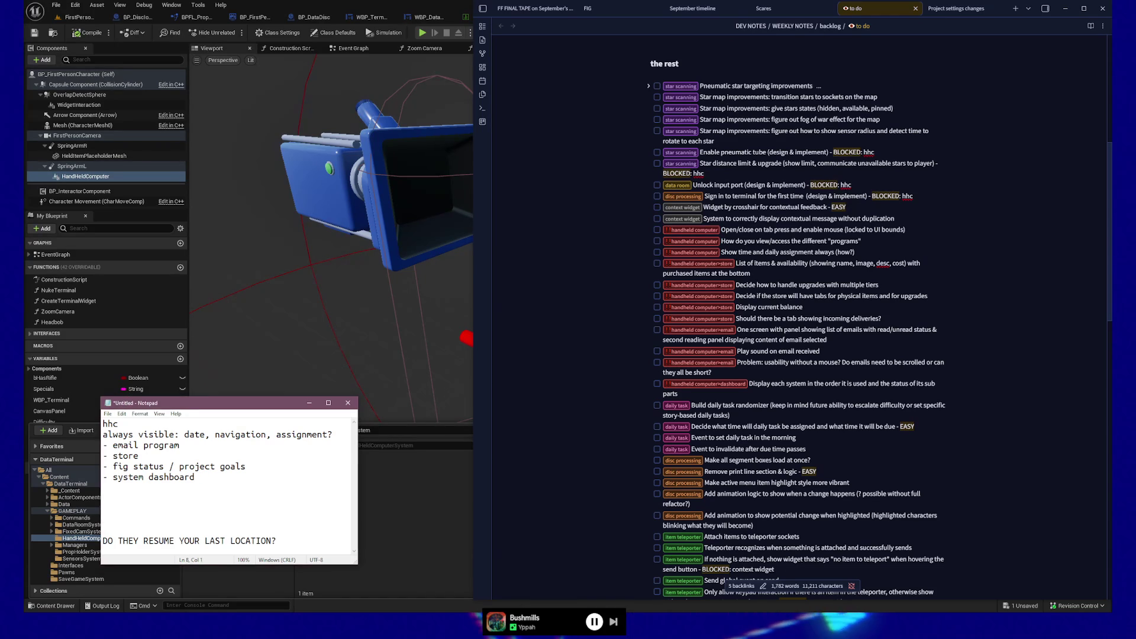
pyautogui.press('Down')
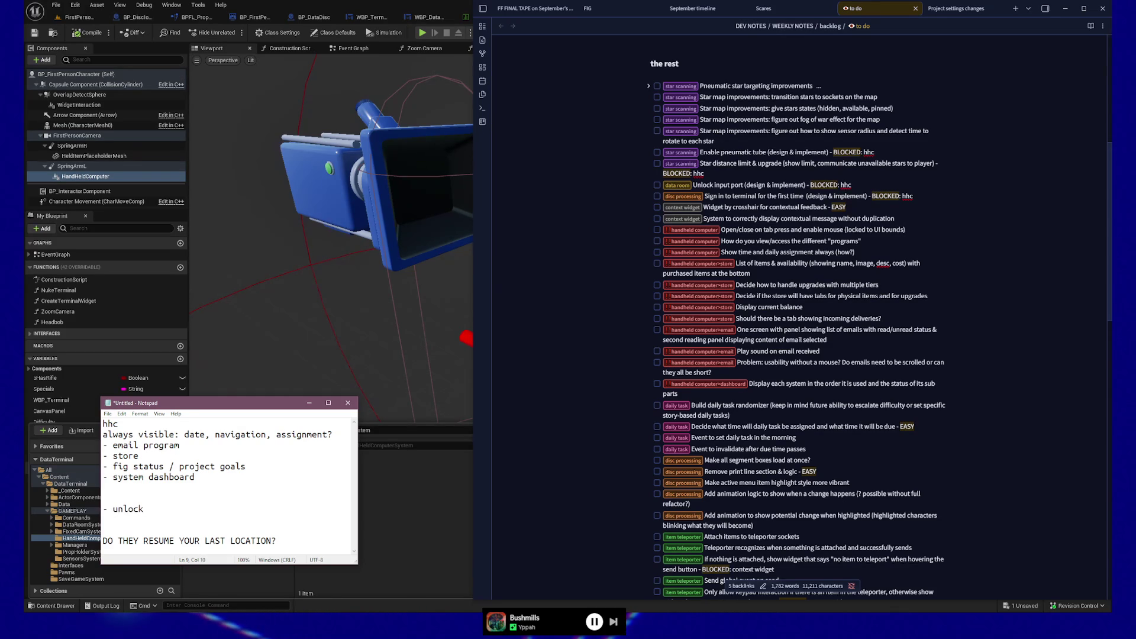
pyautogui.write('view')
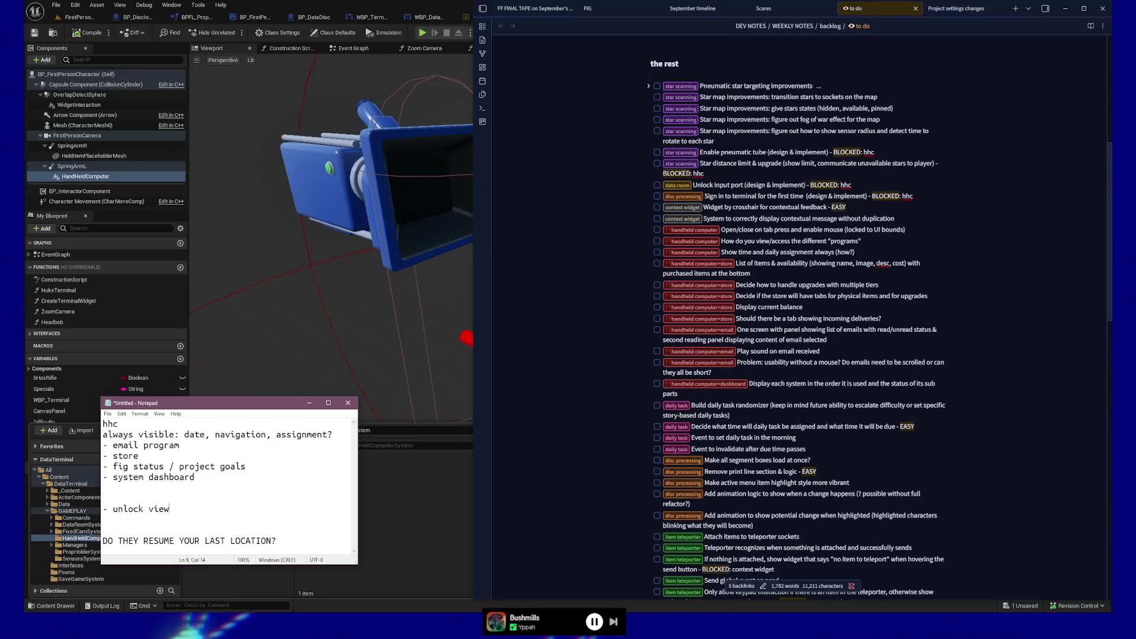
pyautogui.write(' only ')
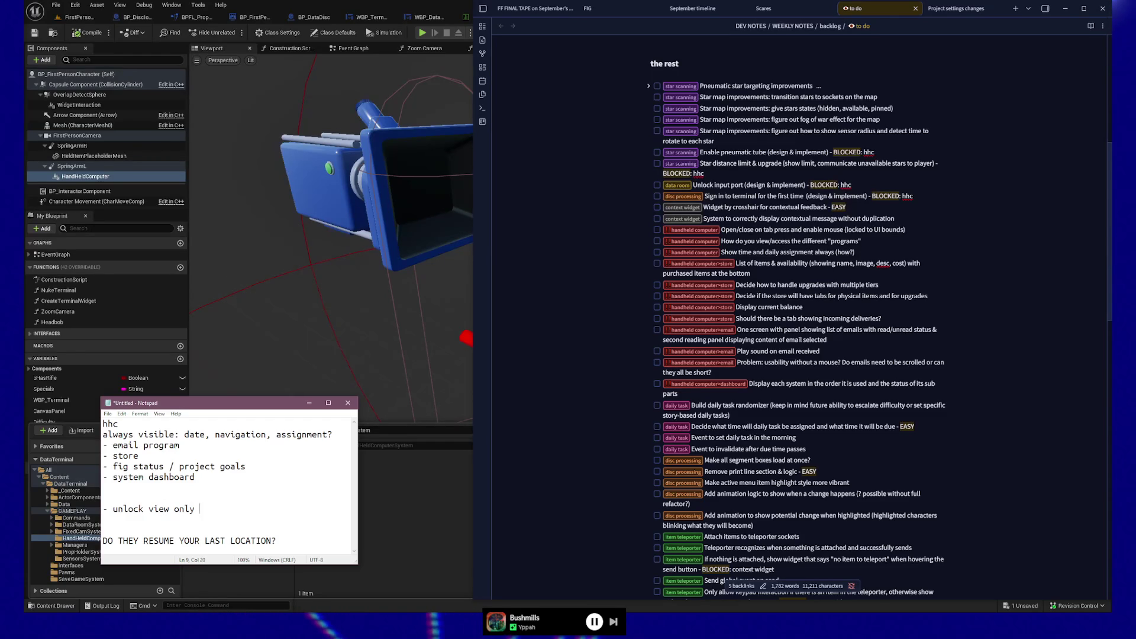
pyautogui.write('scene')
pyautogui.press('Return')
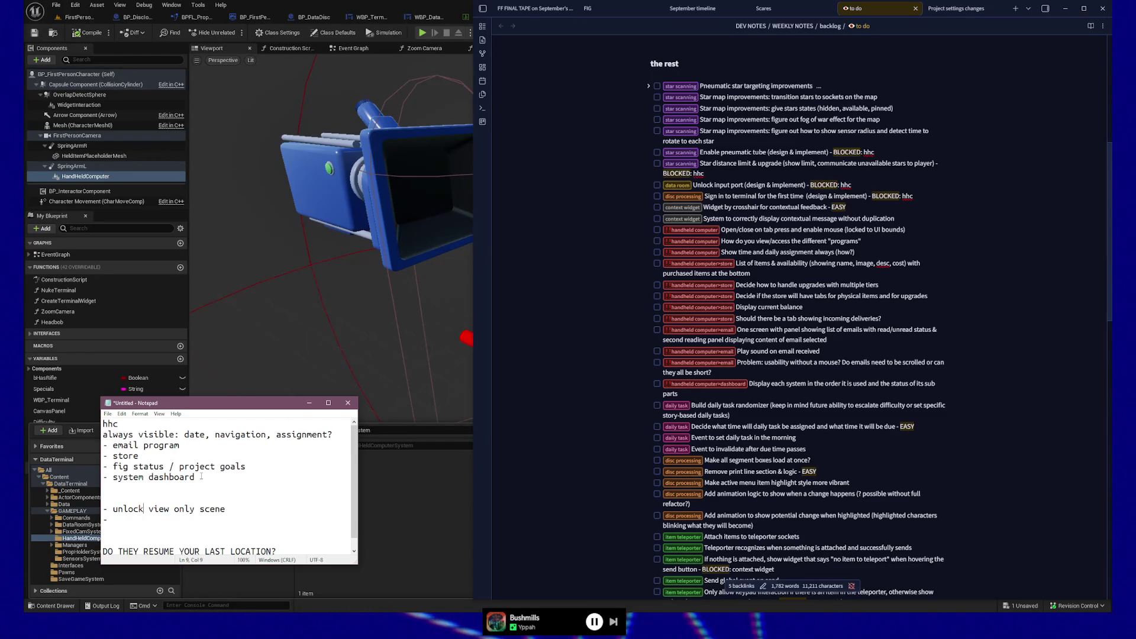
# Step: Insert '/upgrade world system' after 'unlock' and change 'view only' to uppercase 'VIEW ONLY'
pyautogui.press('Right')
pyautogui.press('Right')
pyautogui.press('Right')
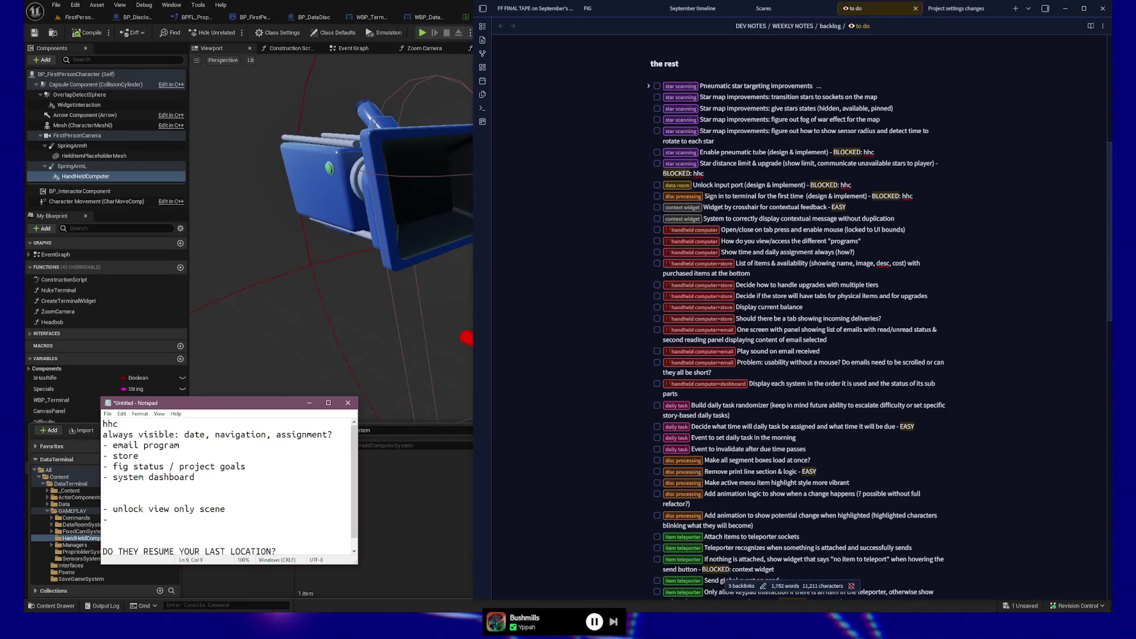
pyautogui.write('/upgrade ')
pyautogui.write('world sysyt')
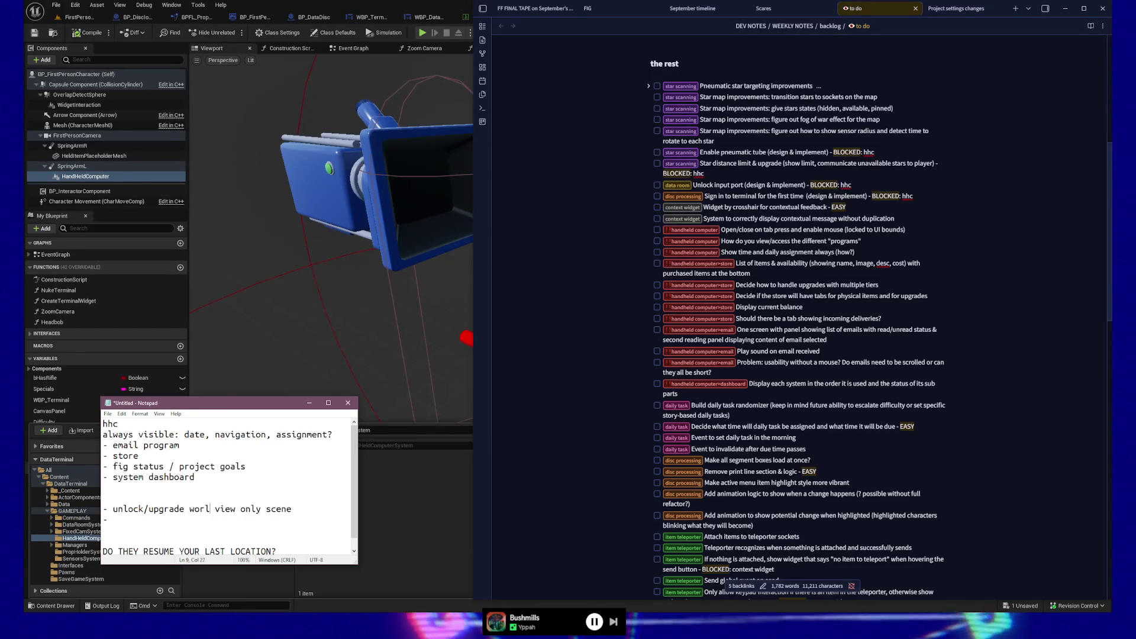
pyautogui.press('BackSpace')
pyautogui.press('BackSpace')
pyautogui.write('tem')
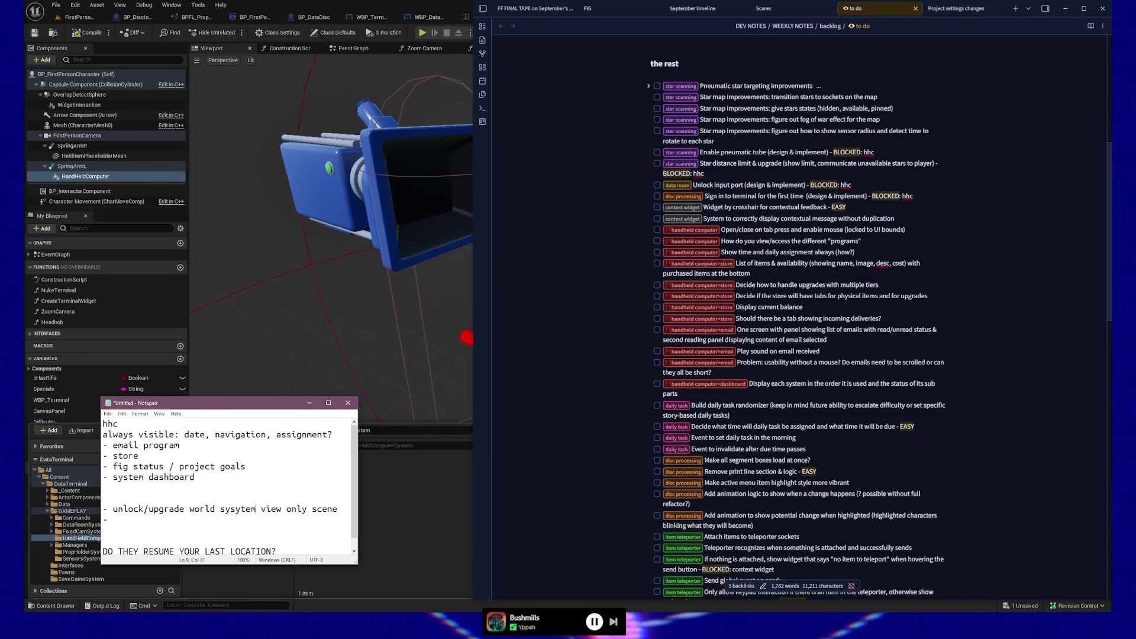
pyautogui.press('Down')
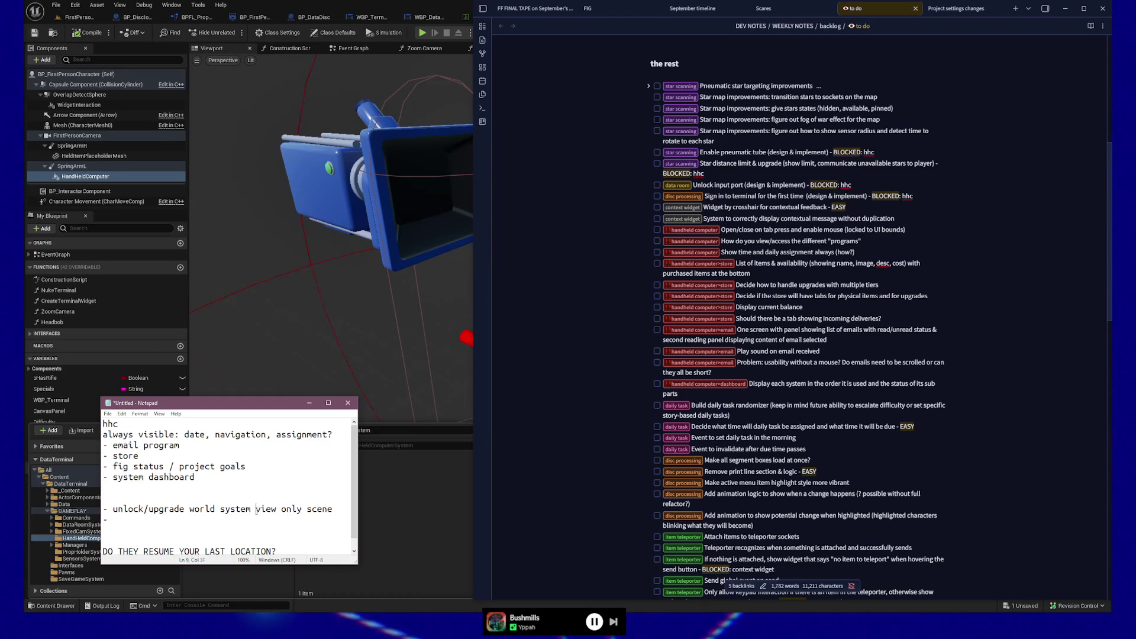
pyautogui.moveTo(256, 510); pyautogui.dragTo(302, 510)
pyautogui.write('VIEW ')
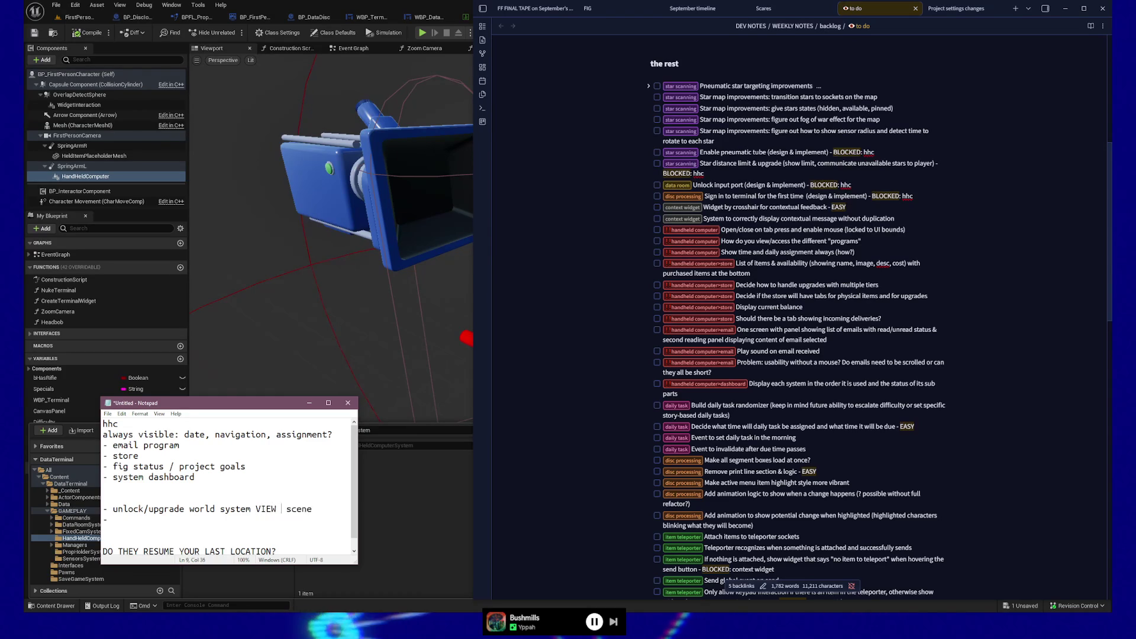
pyautogui.write('ONLY')
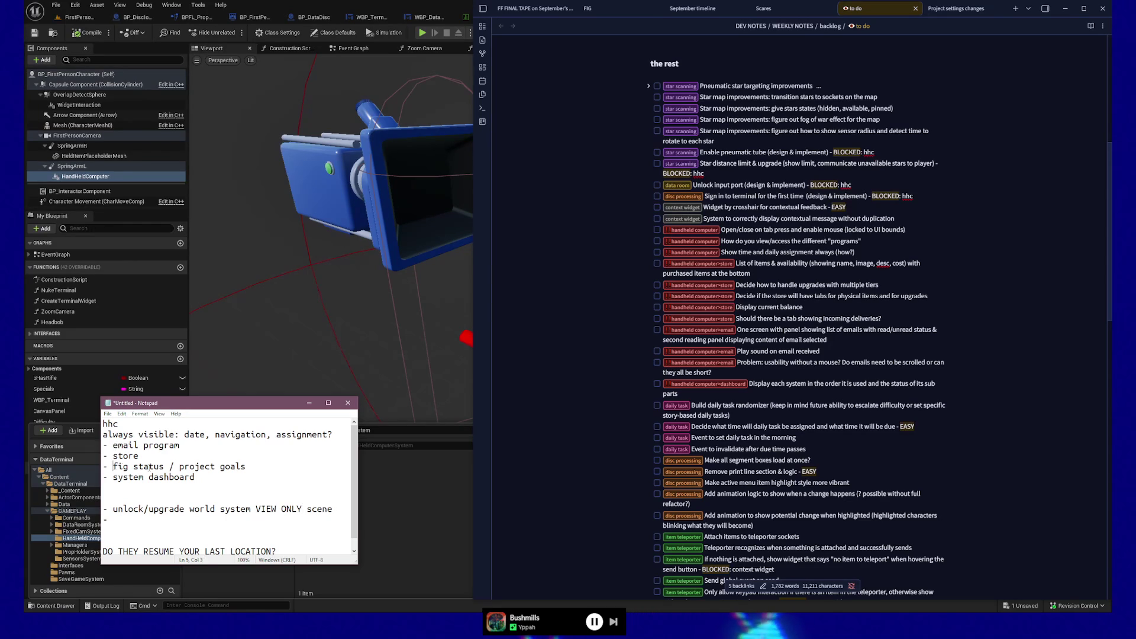
# Step: Add and then delete a 'VIEW ONLY' tag after 'project goals', then select the unlock/upgrade line
pyautogui.press('End')
pyautogui.write('VIEW')
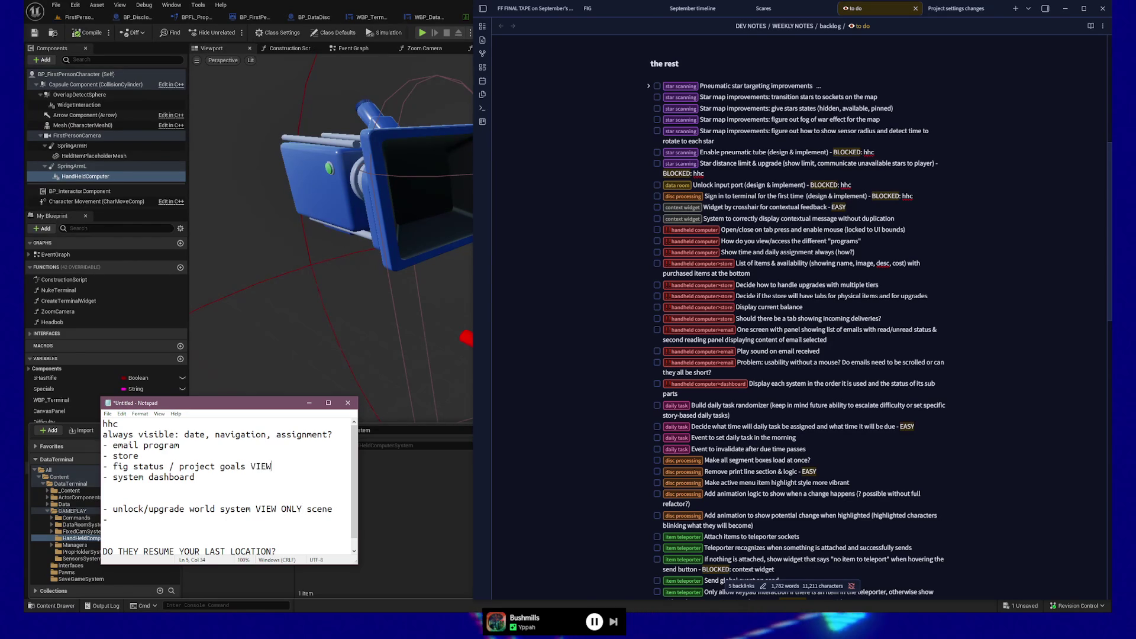
pyautogui.write(' ONLY')
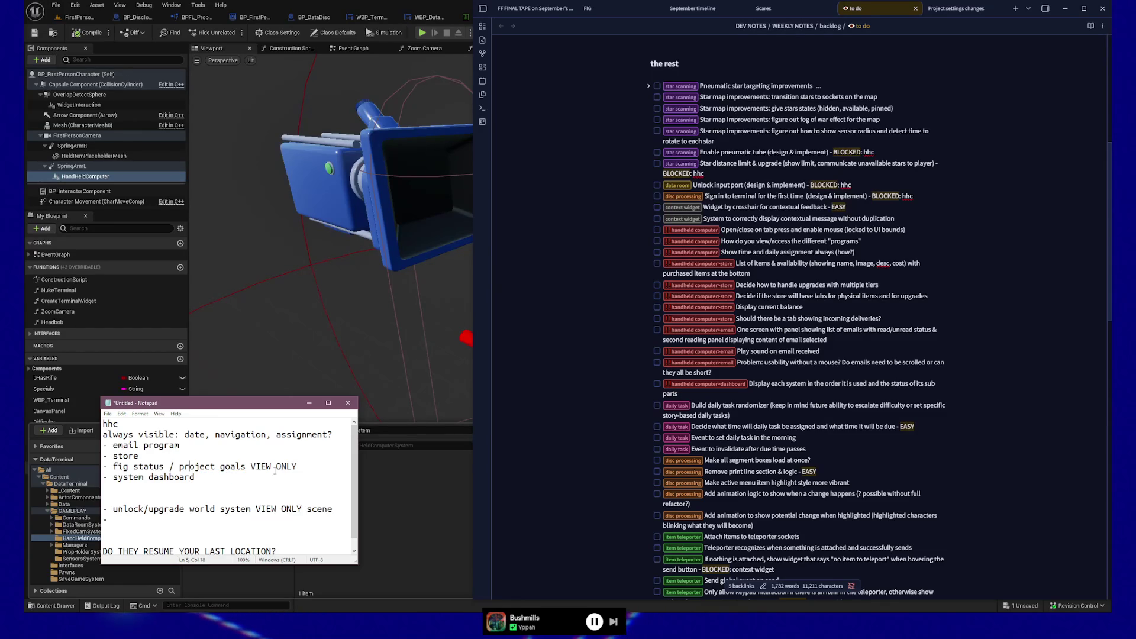
pyautogui.press('End')
pyautogui.press('BackSpace')
pyautogui.press('BackSpace')
pyautogui.press('BackSpace')
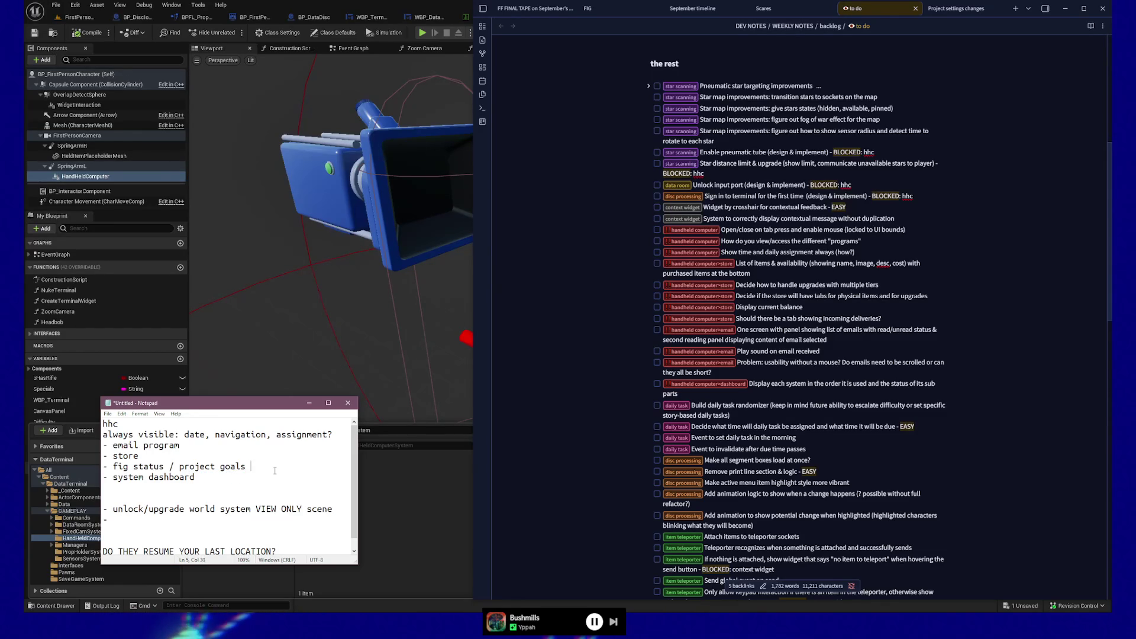
pyautogui.press('BackSpace')
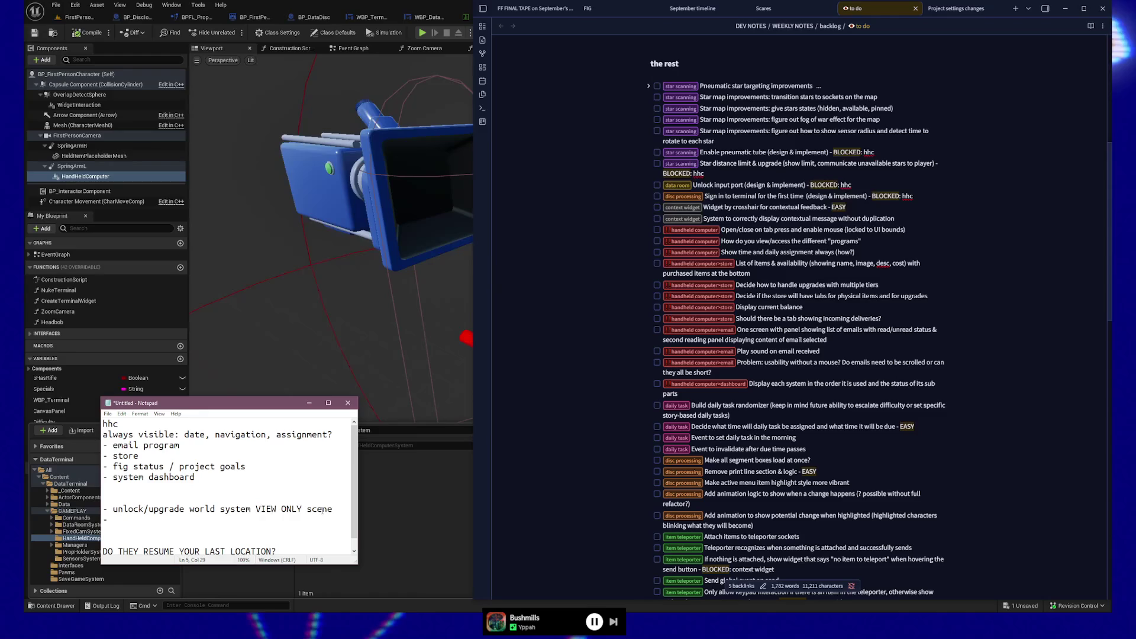
pyautogui.moveTo(113, 508); pyautogui.dragTo(329, 510)
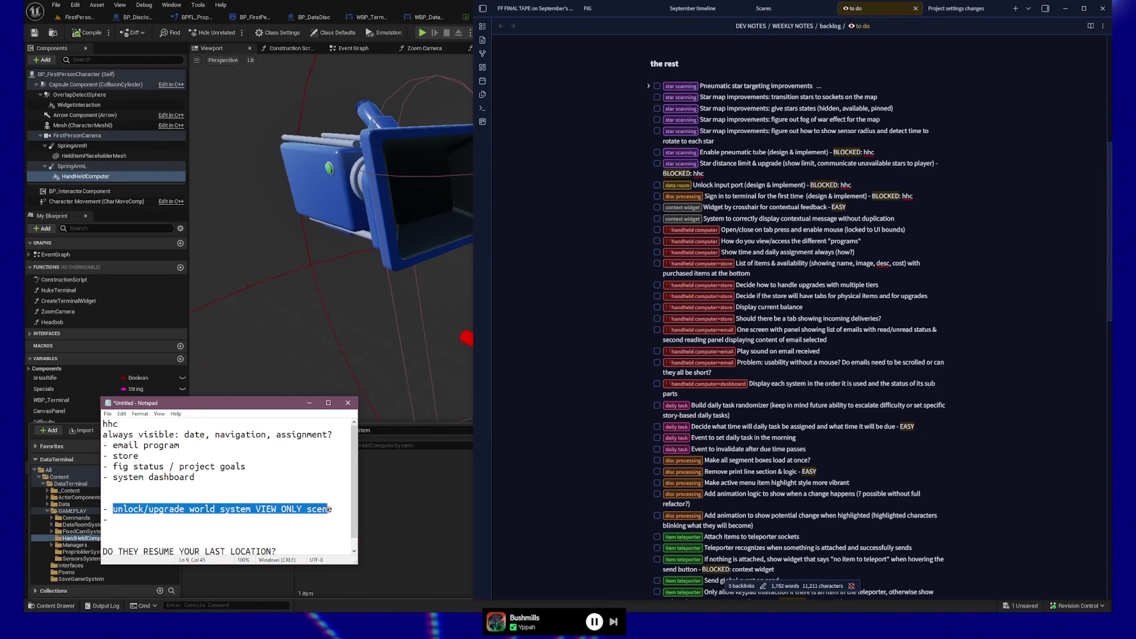
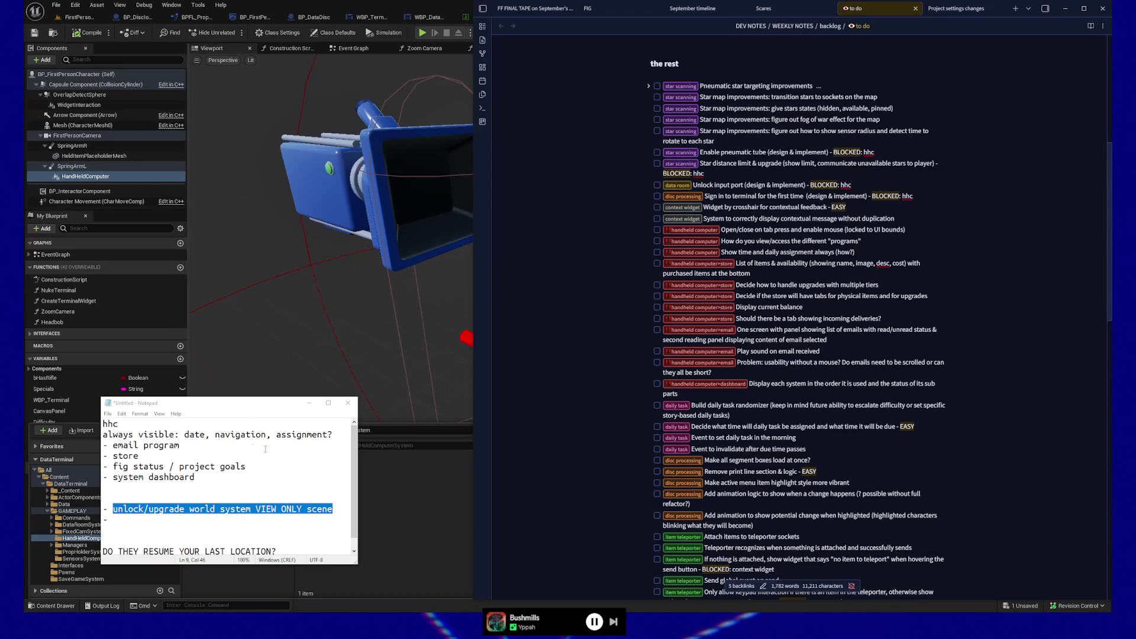
# Step: Add the bullet 'choose star system VIEW ONLY scene' below the world-system line in Notepad
pyautogui.click(144, 517)
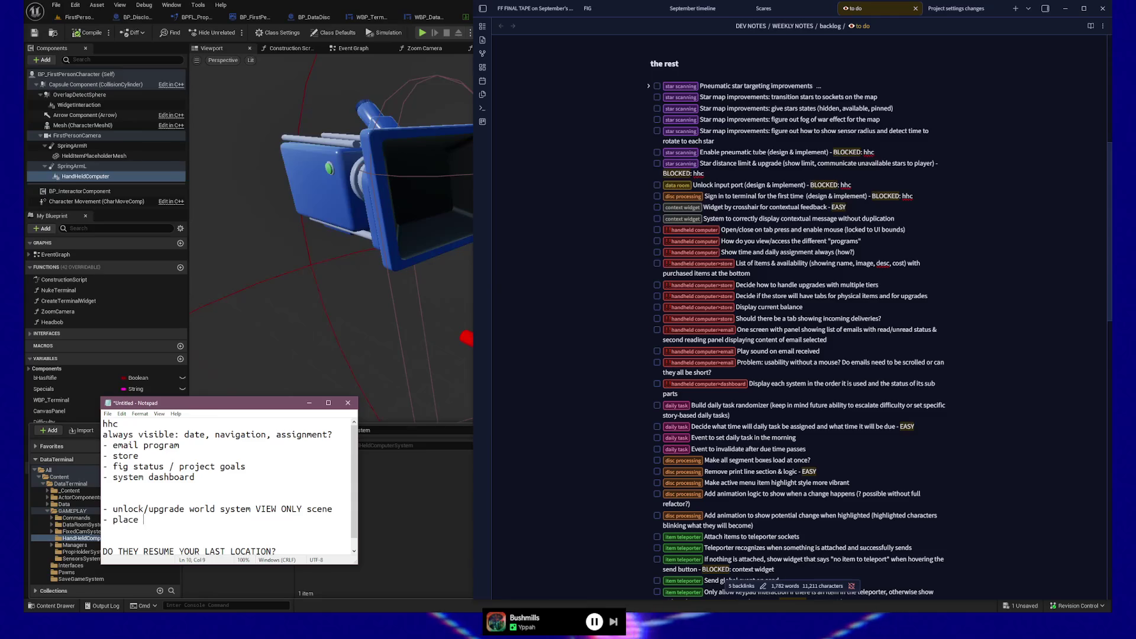
pyautogui.press('BackSpace')
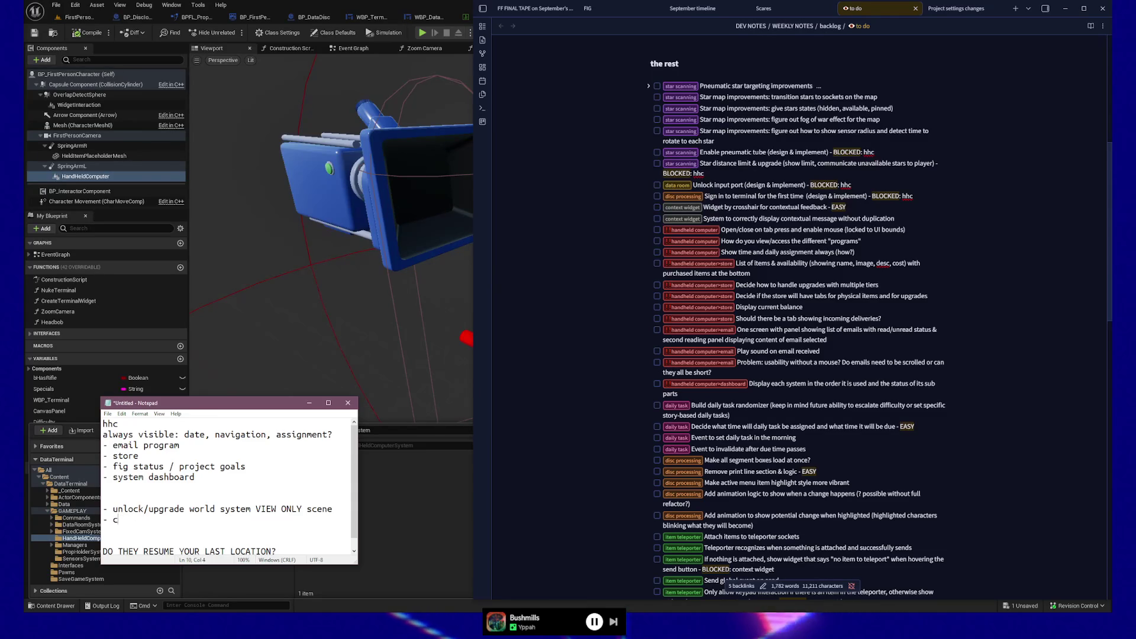
pyautogui.write('choose star ')
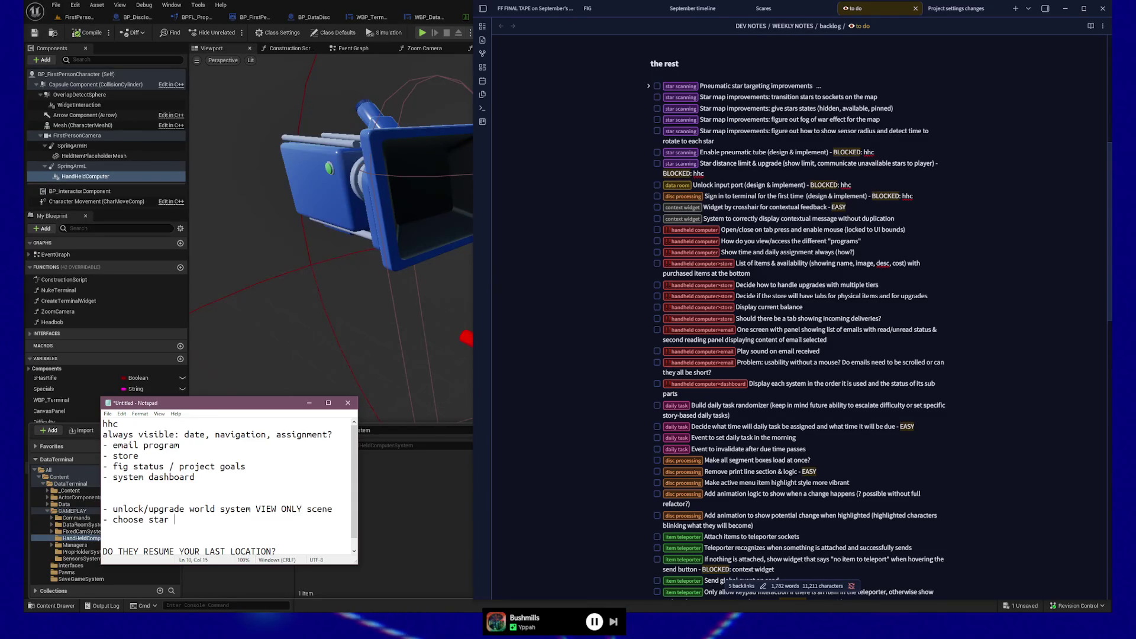
pyautogui.write('system VIEW ONL')
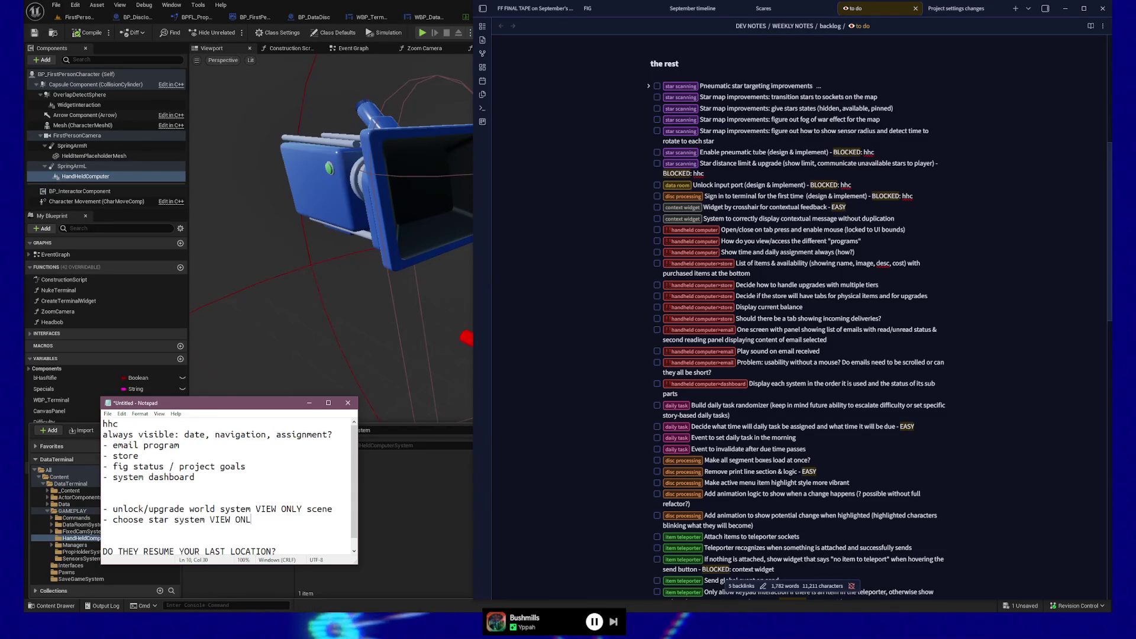
pyautogui.write('Y scene')
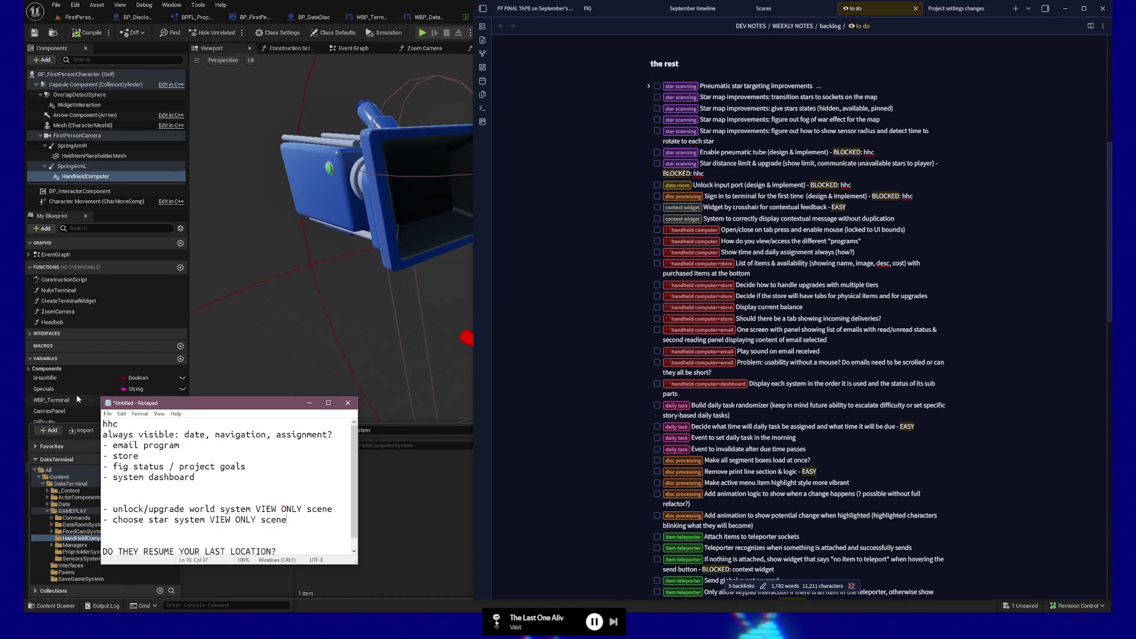
# Step: Place the cursor before 'navigation' on line 2 and enlarge the Notepad window upward
pyautogui.moveTo(333, 438); pyautogui.dragTo(103, 436)
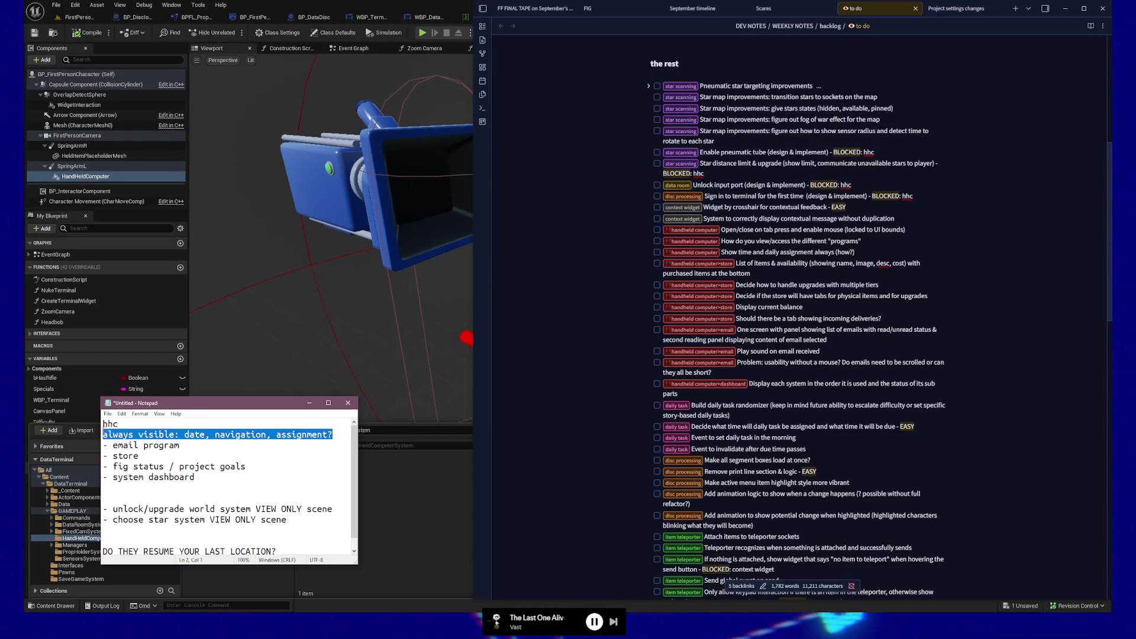
pyautogui.click(215, 435)
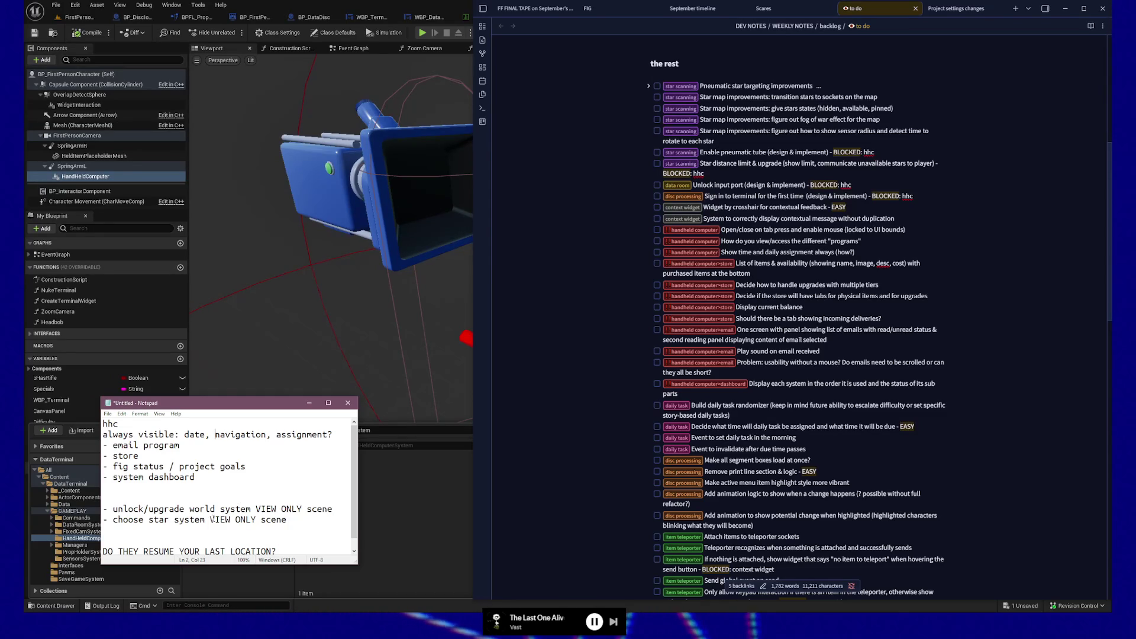
pyautogui.moveTo(235, 385); pyautogui.dragTo(235, 372)
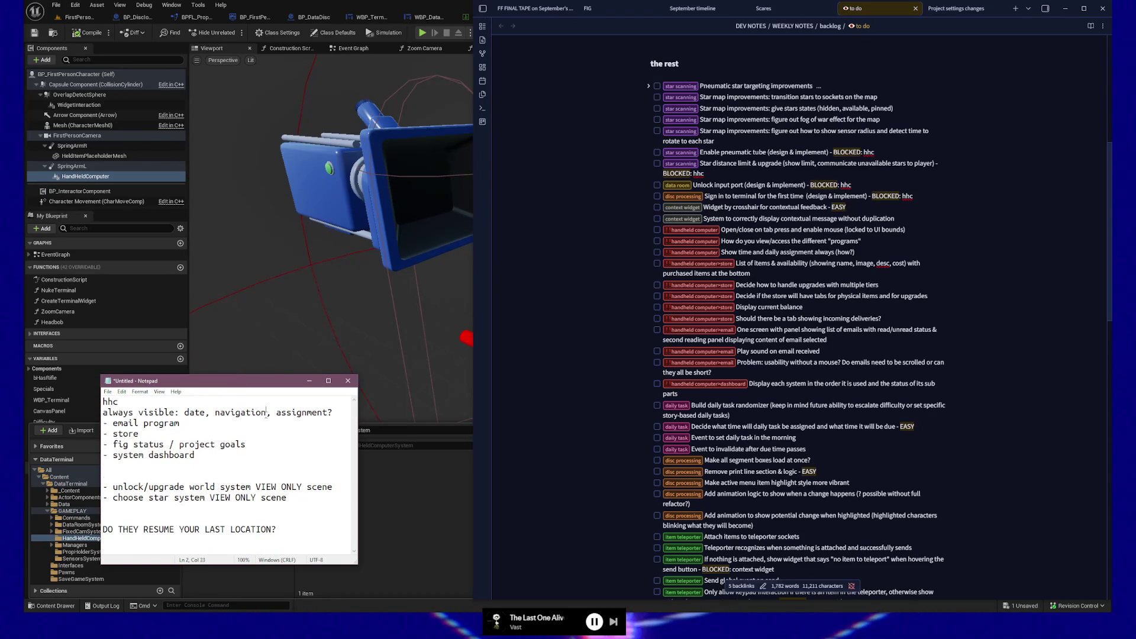
# Step: Remove 'navigation,' from line 2 and add a new 'always visible on RW' line
pyautogui.moveTo(266, 413); pyautogui.dragTo(215, 412)
pyautogui.press('BackSpace')
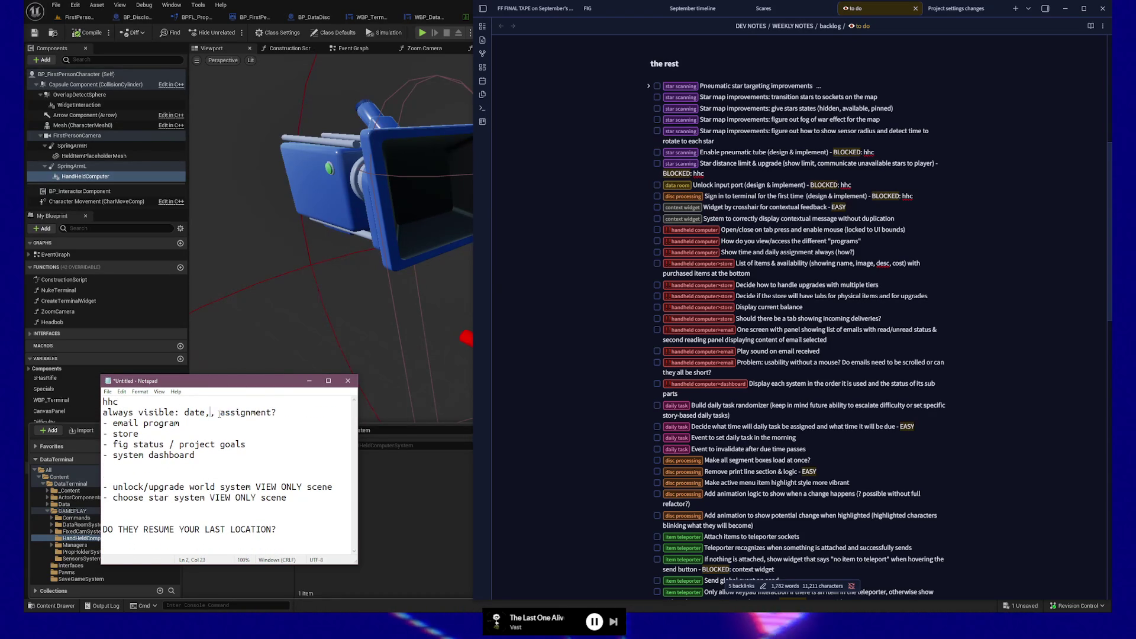
pyautogui.press('Delete')
pyautogui.press('End')
pyautogui.press('Return')
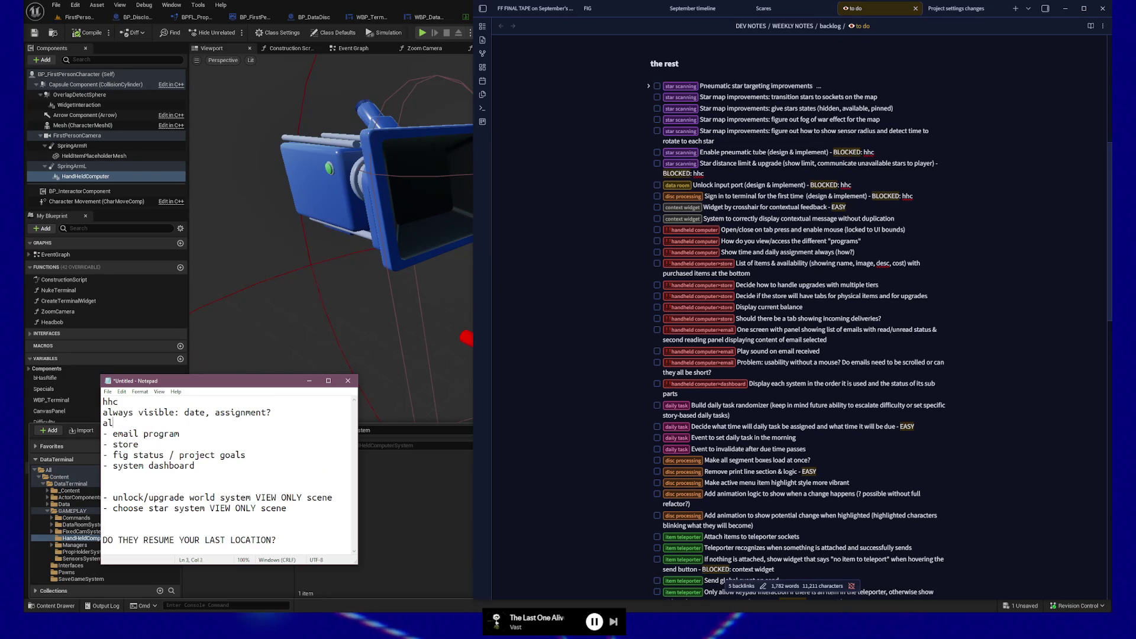
pyautogui.write('most always visibl')
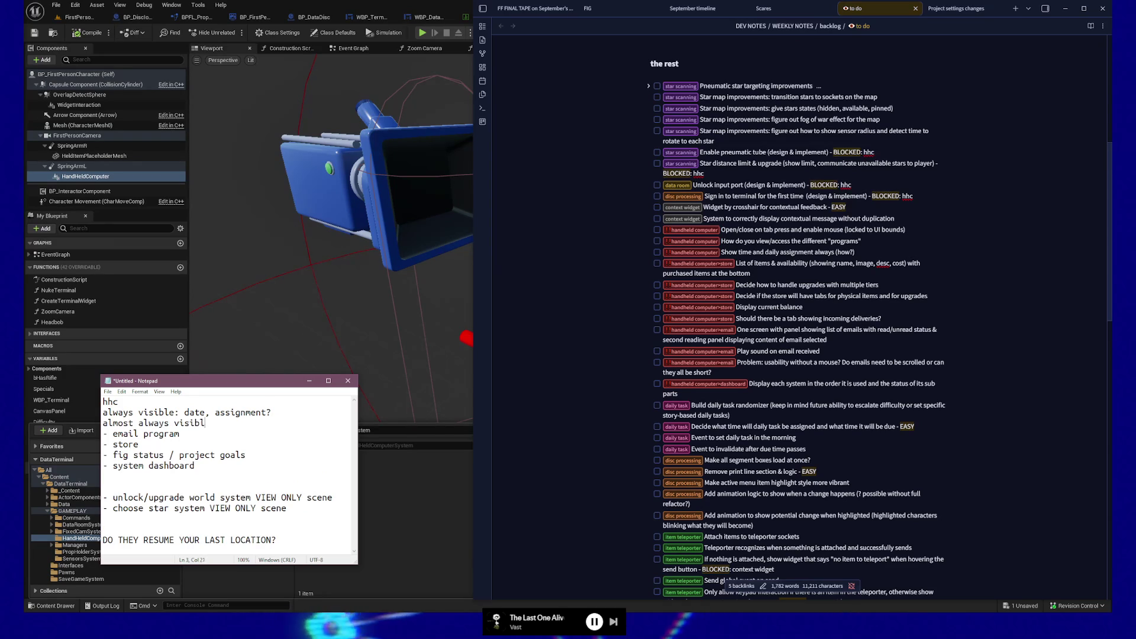
pyautogui.press('BackSpace')
pyautogui.press('BackSpace')
pyautogui.press('BackSpace')
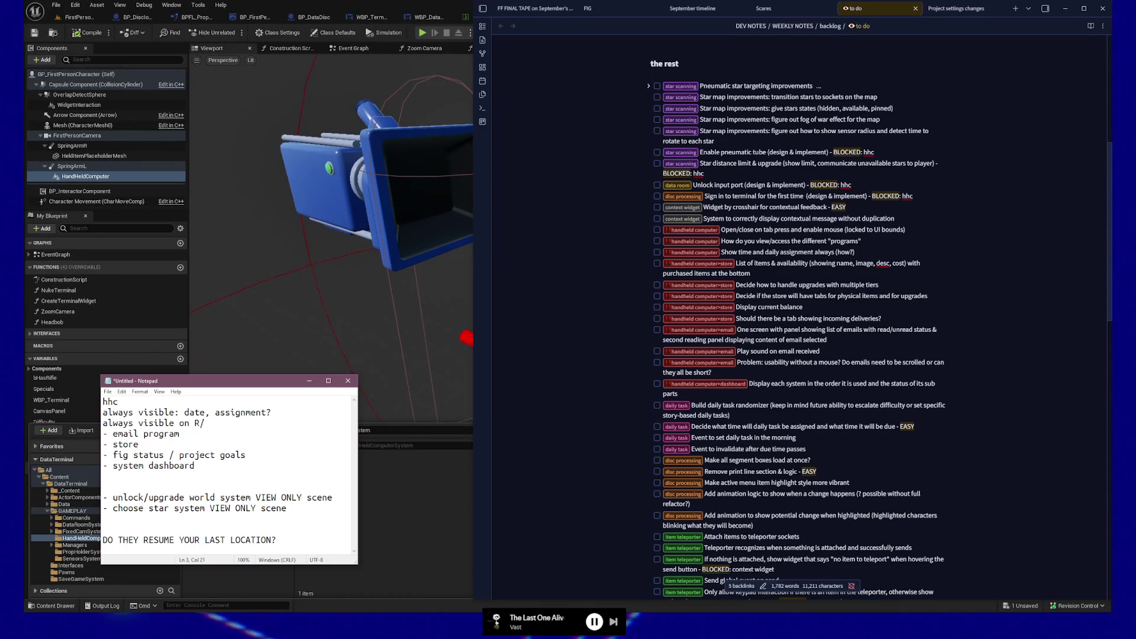
pyautogui.press('BackSpace')
pyautogui.write('W')
pyautogui.write('READ')
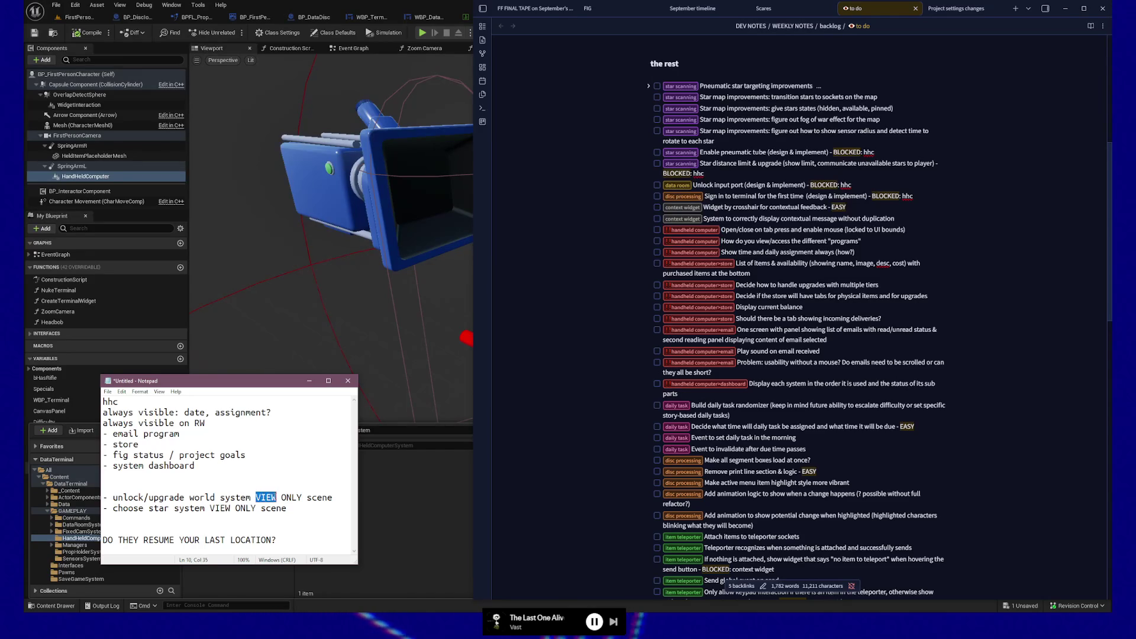
# Step: Change VIEW to READ in the star system bullet and extend the RW line with 'screens:' and a name
pyautogui.doubleClick(220, 508)
pyautogui.write('READ')
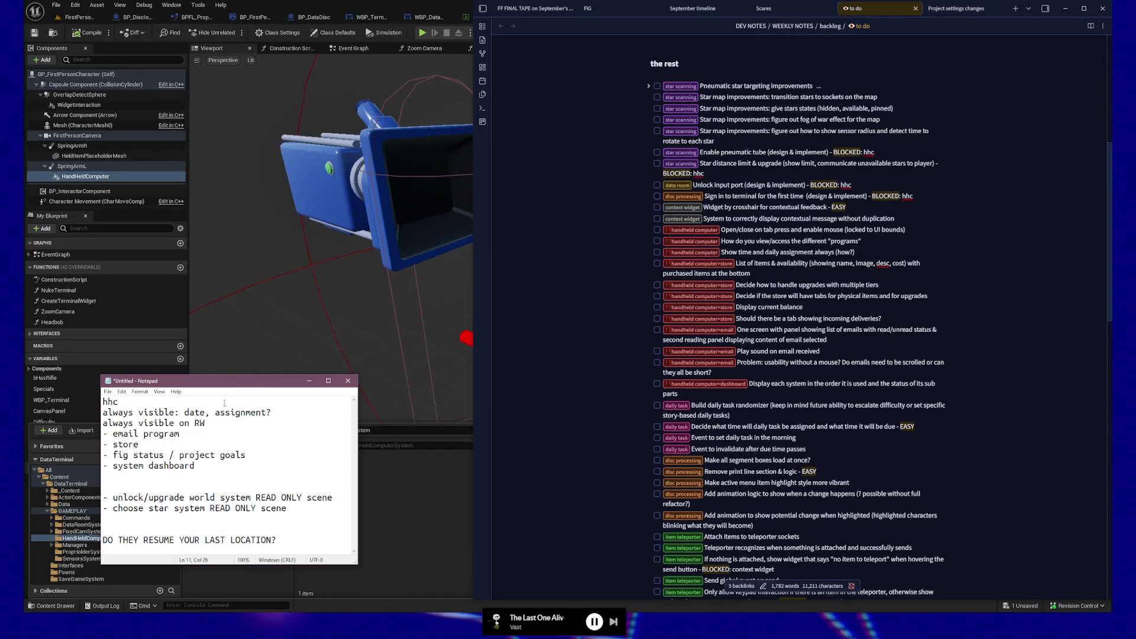
pyautogui.click(230, 423)
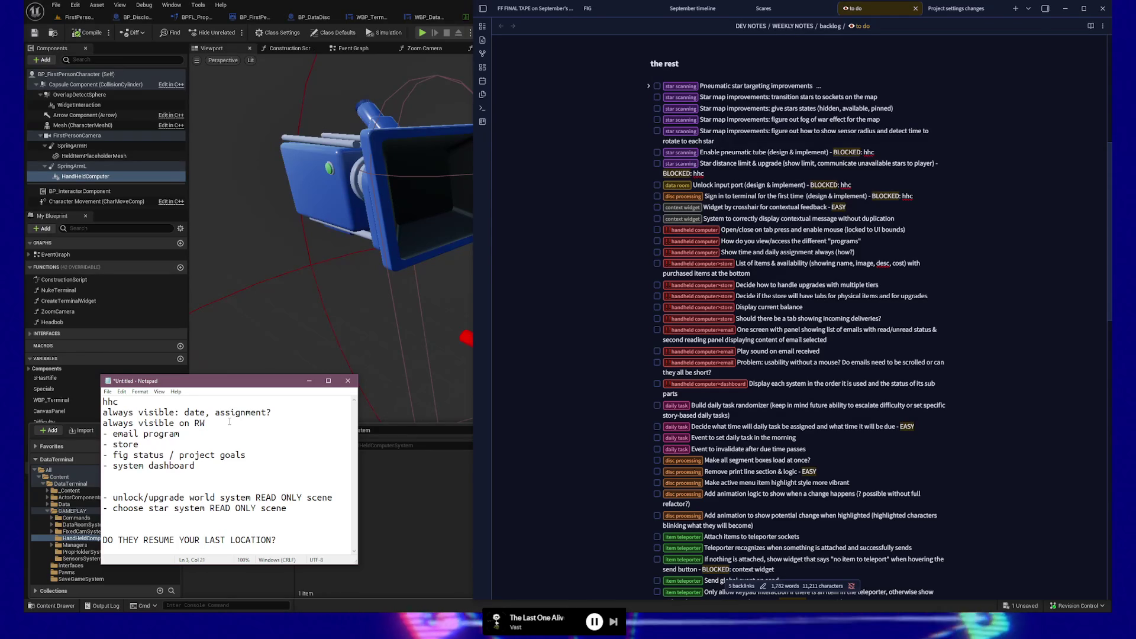
pyautogui.write('scre')
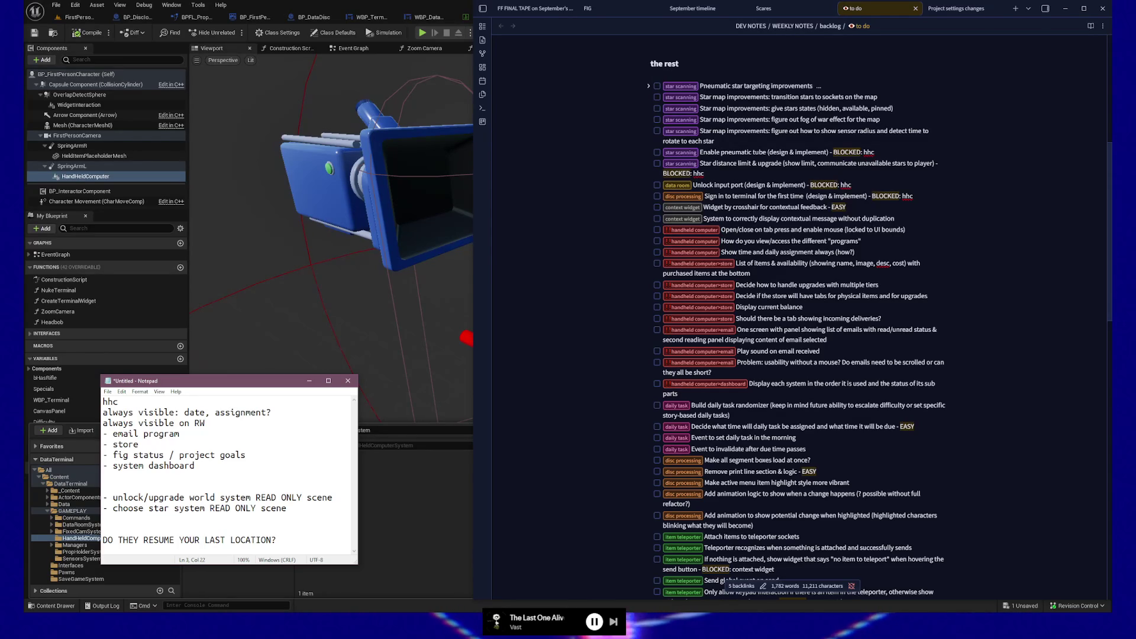
pyautogui.write('ens: Daði Freyr')
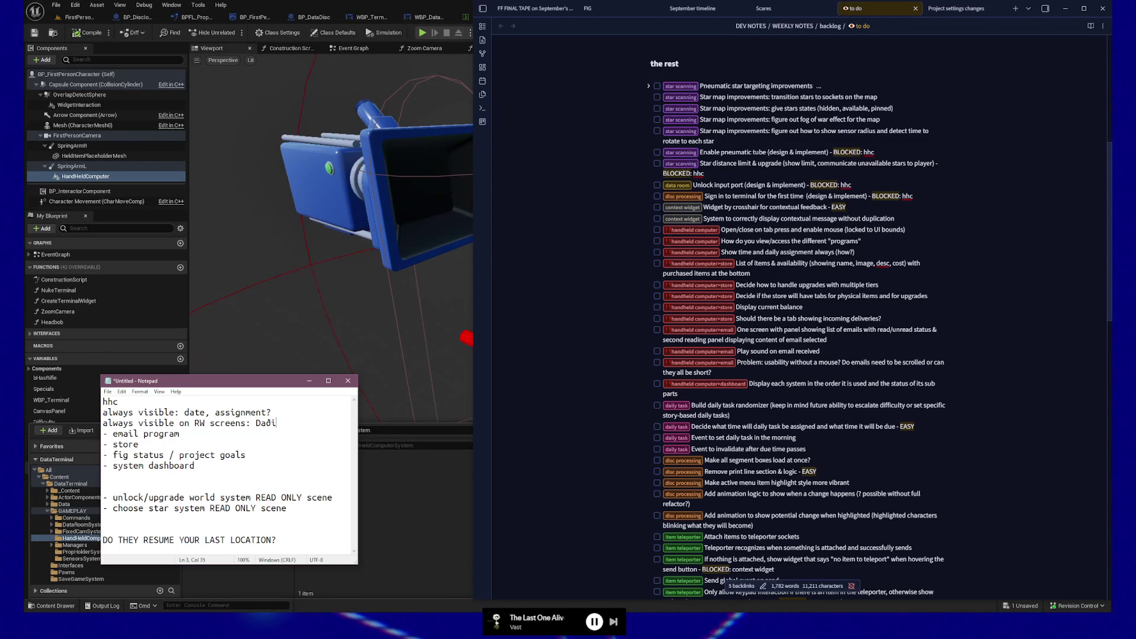
# Step: Delete the last typed word and select the name ending the RW screens line
pyautogui.press('BackSpace')
pyautogui.press('BackSpace')
pyautogui.press('BackSpace')
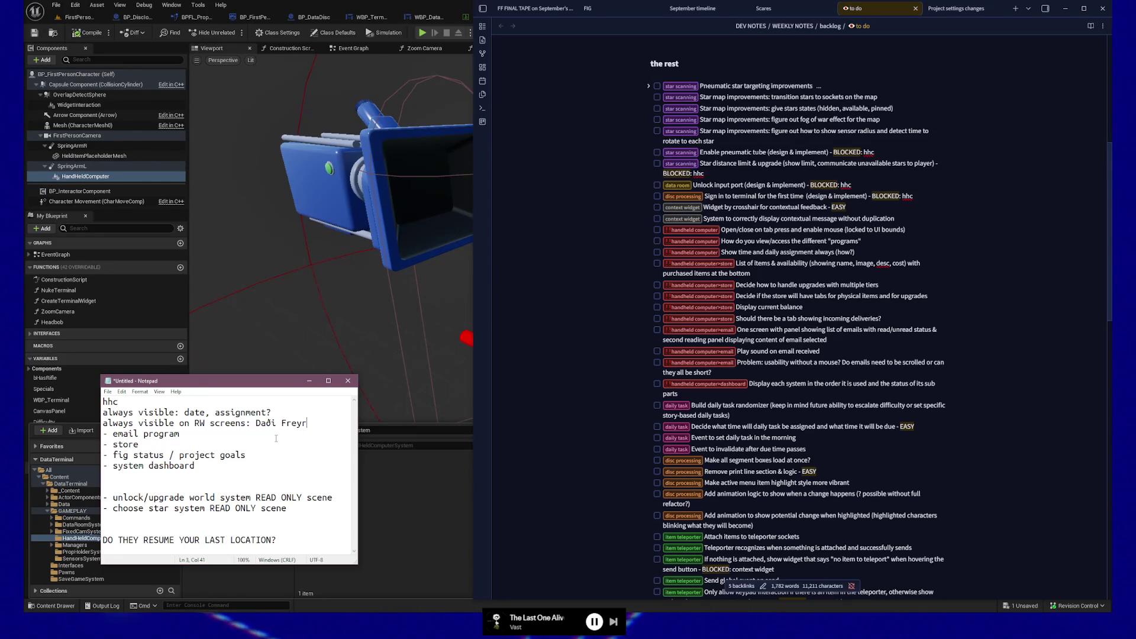
pyautogui.moveTo(318, 420); pyautogui.dragTo(261, 423)
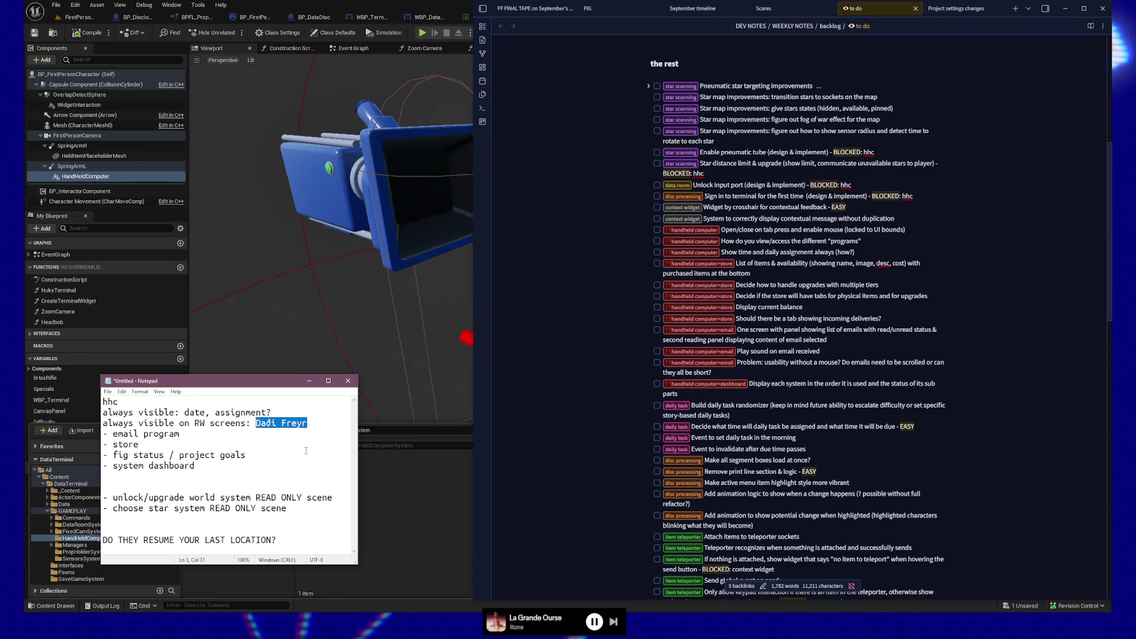
# Step: Remove the name from the RW line, enlarge Notepad, and select the email and store items
pyautogui.press('BackSpace')
pyautogui.write('navigation')
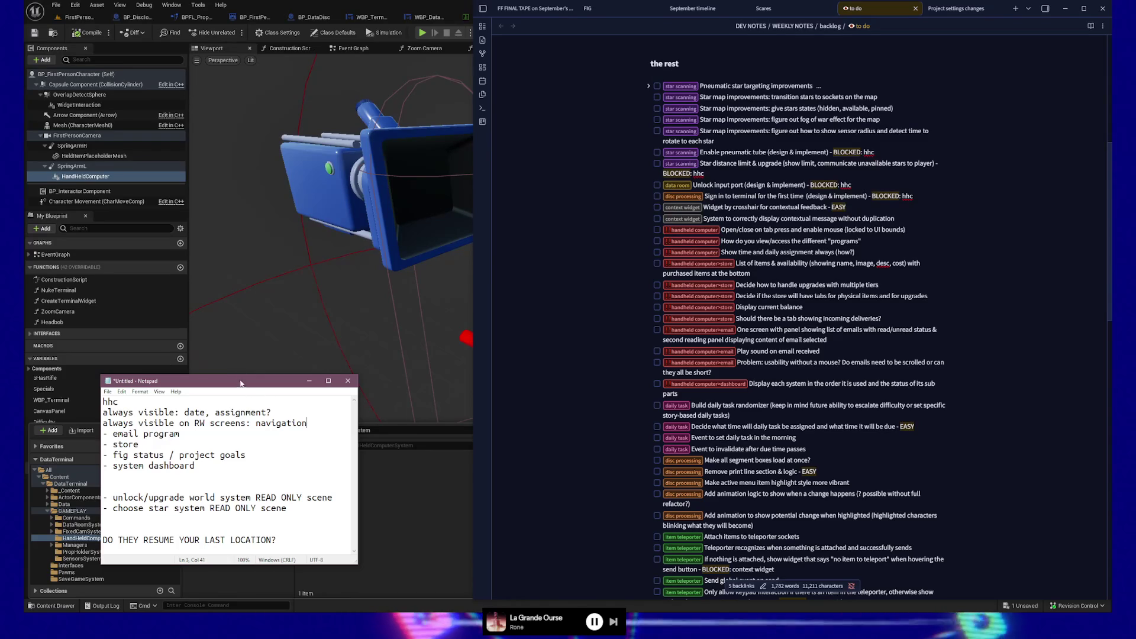
pyautogui.moveTo(240, 374); pyautogui.dragTo(240, 353)
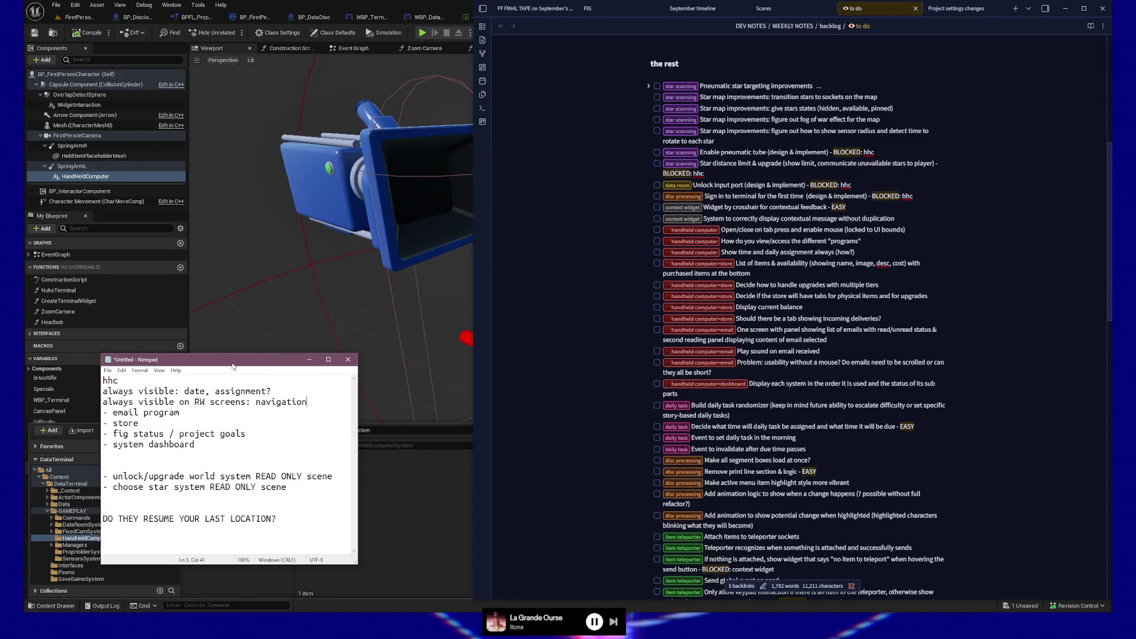
pyautogui.doubleClick(113, 412)
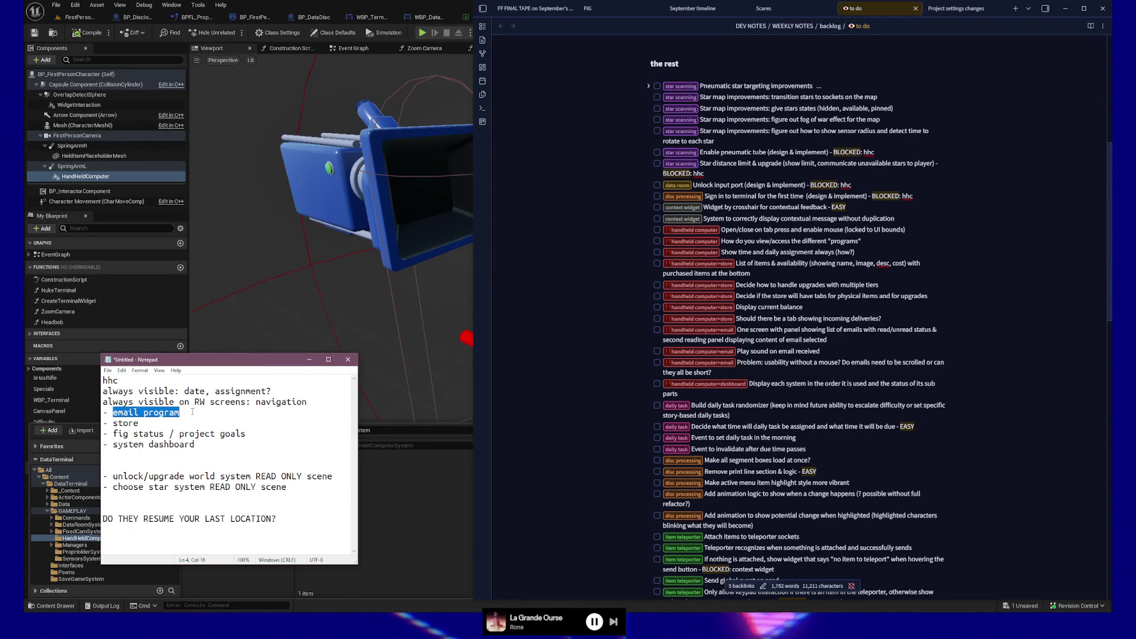
pyautogui.click(113, 424)
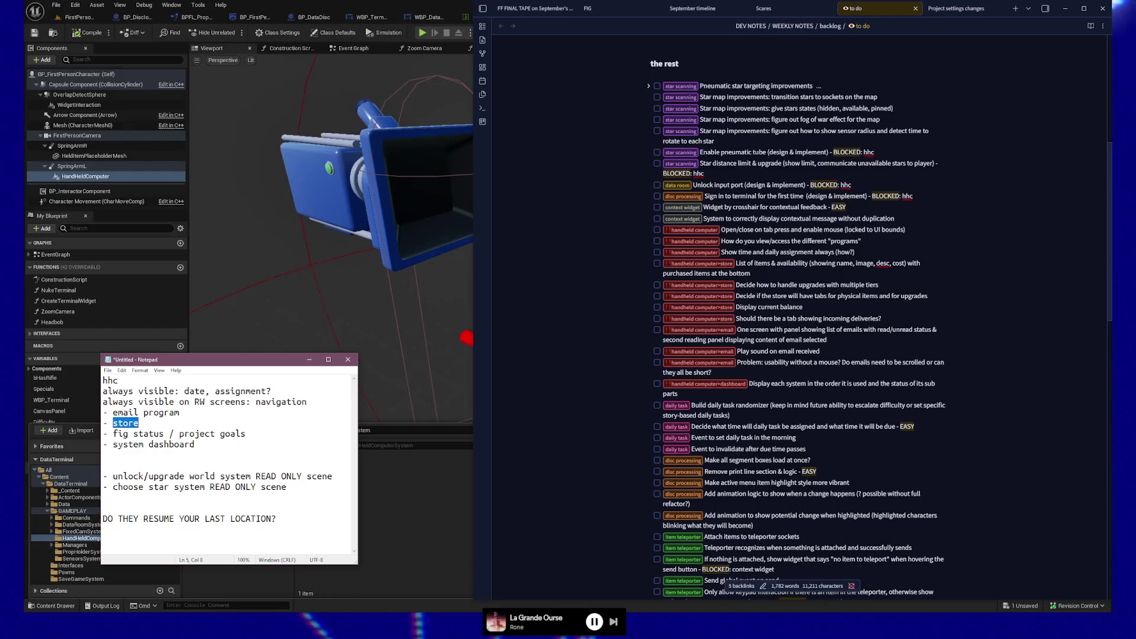
pyautogui.hotkey('alt', 'Tab')
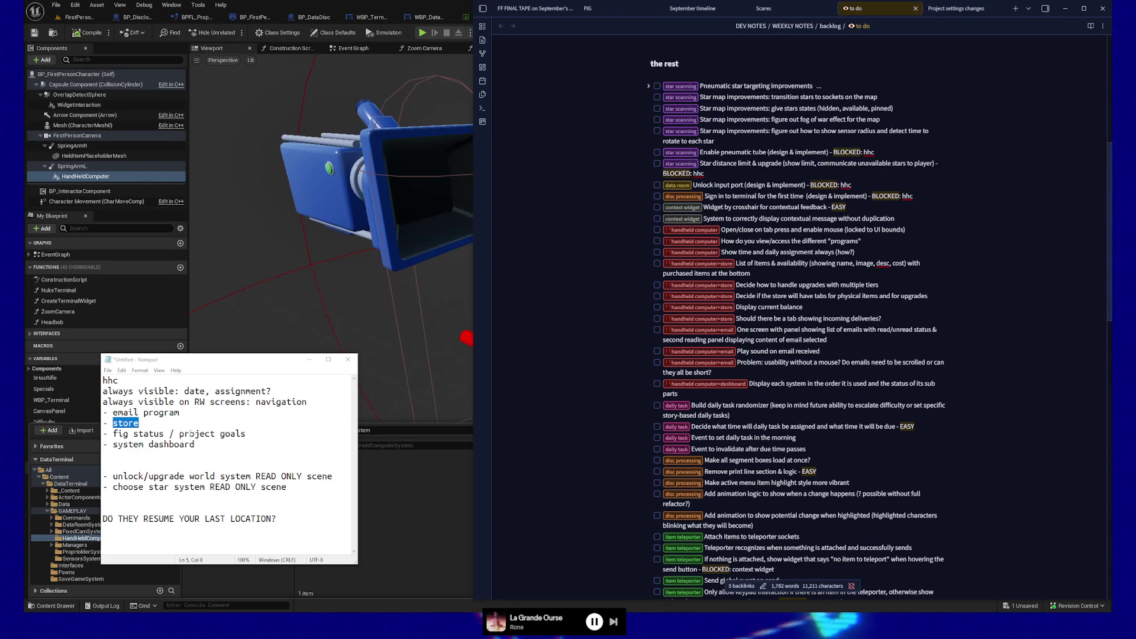
# Step: Start a new list line after 'system dashboard' for september's program
pyautogui.click(208, 445)
pyautogui.press('Return')
pyautogui.write("- september's program")
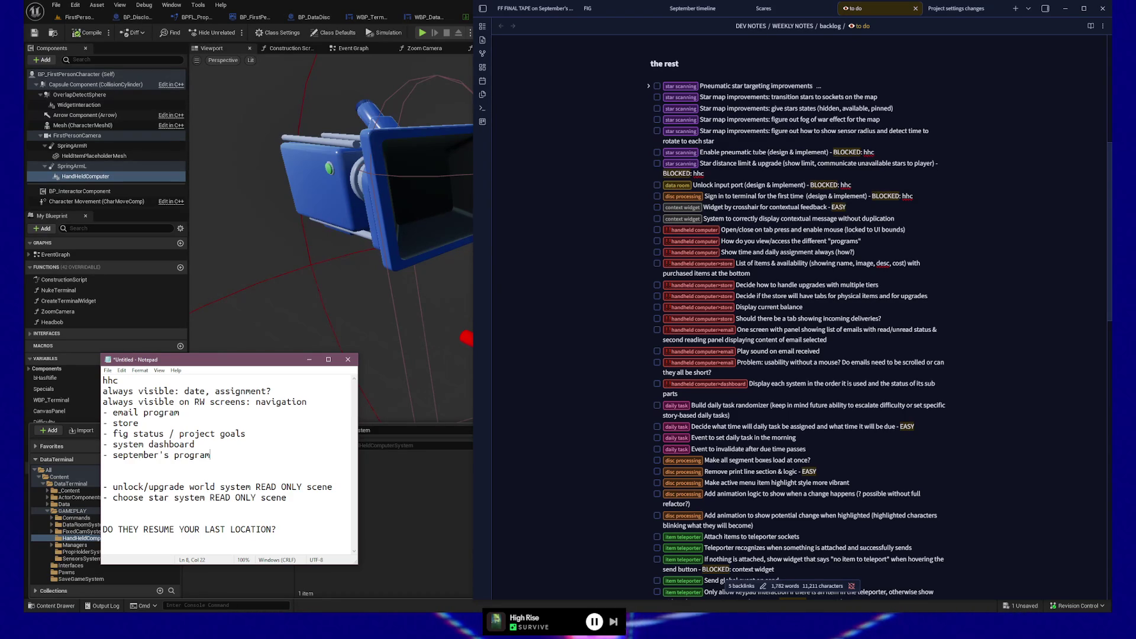
# Step: Close the browser showing the Windows ME screenshot and move Notepad up and right
pyautogui.hotkey('alt', 'Tab')
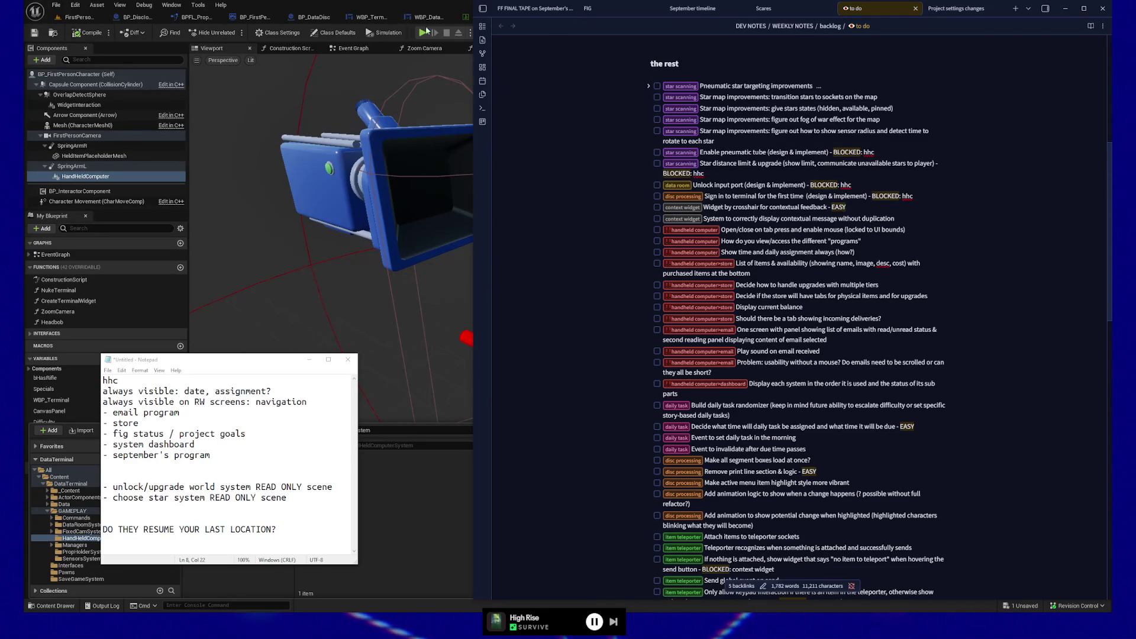
pyautogui.hotkey('alt', 'Tab')
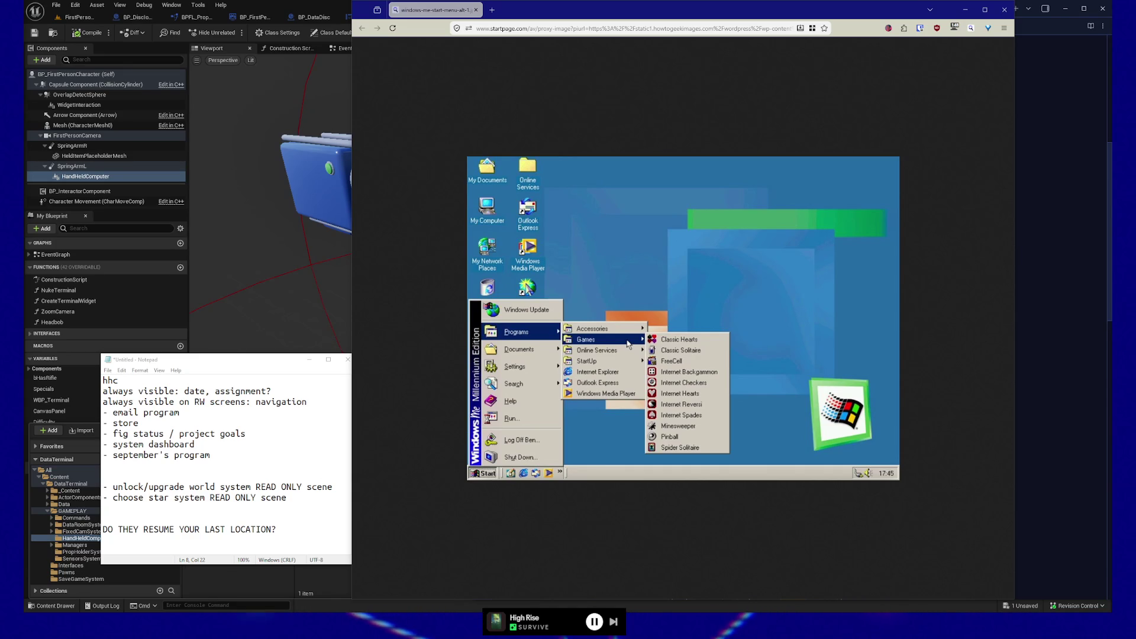
pyautogui.click(247, 434)
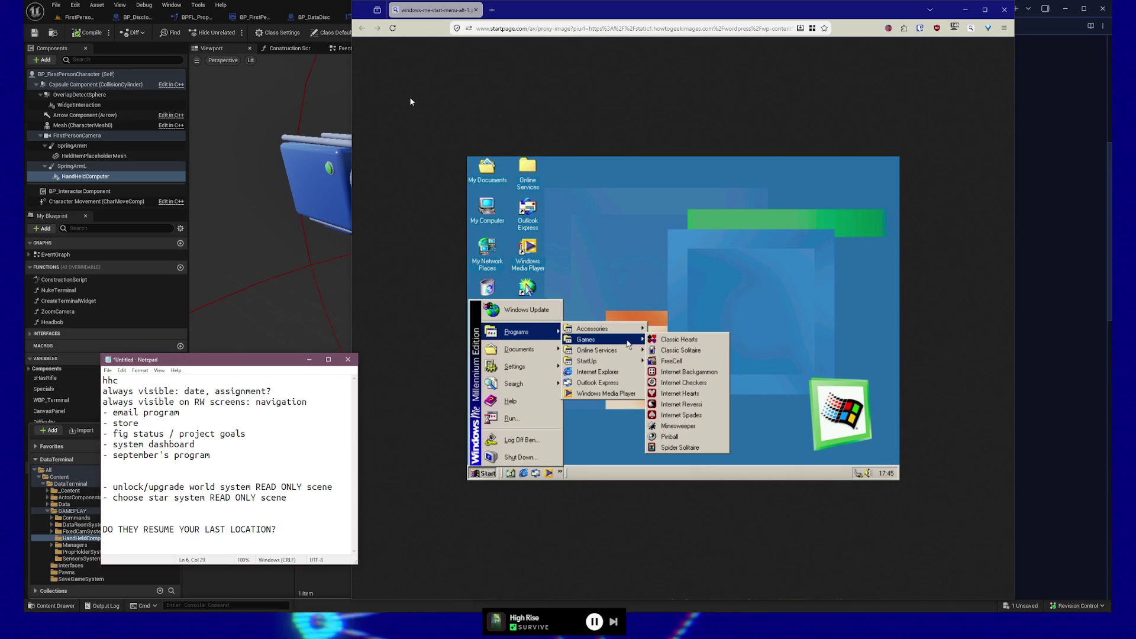
pyautogui.click(1004, 9)
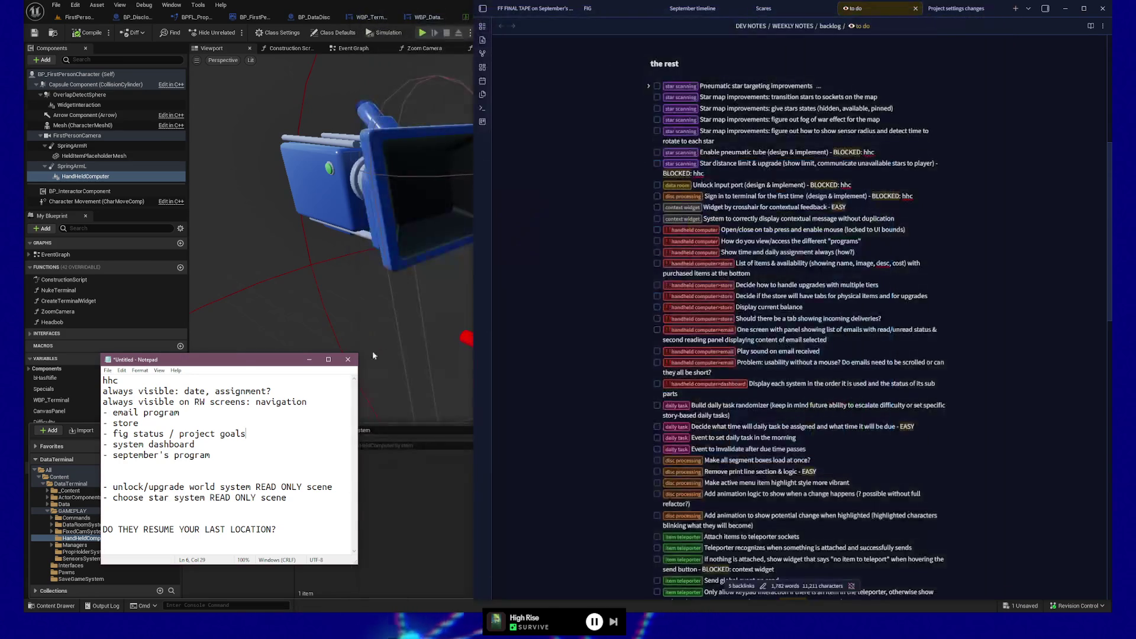
pyautogui.moveTo(241, 356)
pyautogui.mouseDown()
pyautogui.moveTo(373, 352)
pyautogui.moveTo(355, 363)
pyautogui.moveTo(354, 324)
pyautogui.mouseUp()
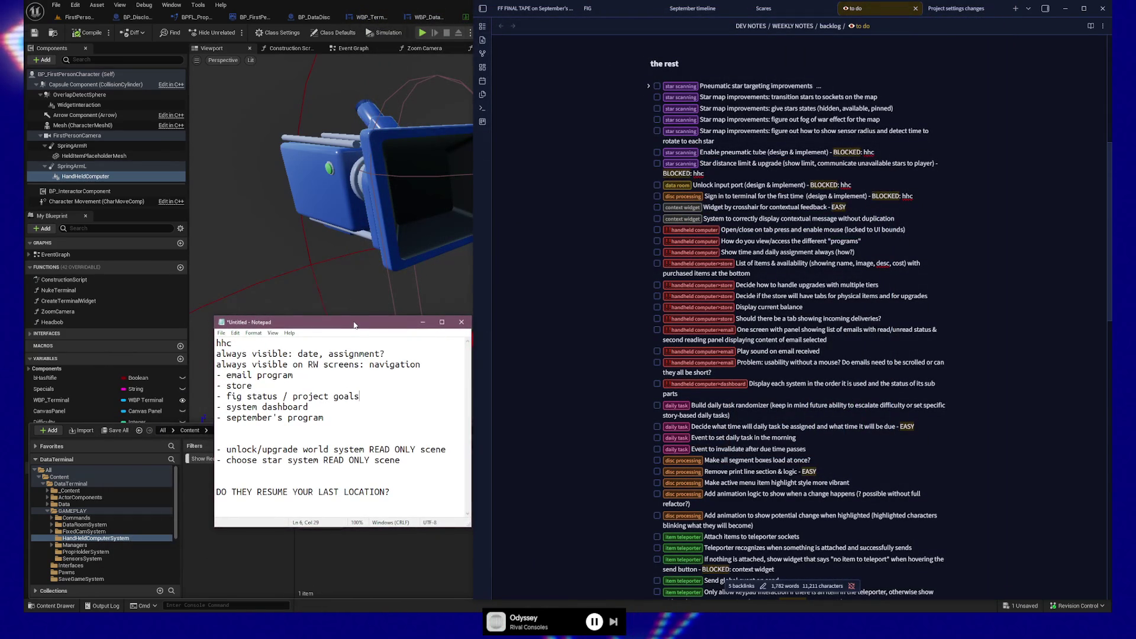
# Step: Widen Unreal Editor beside the to-do pane and move Notepad to the lower right
pyautogui.moveTo(474, 225); pyautogui.dragTo(681, 219)
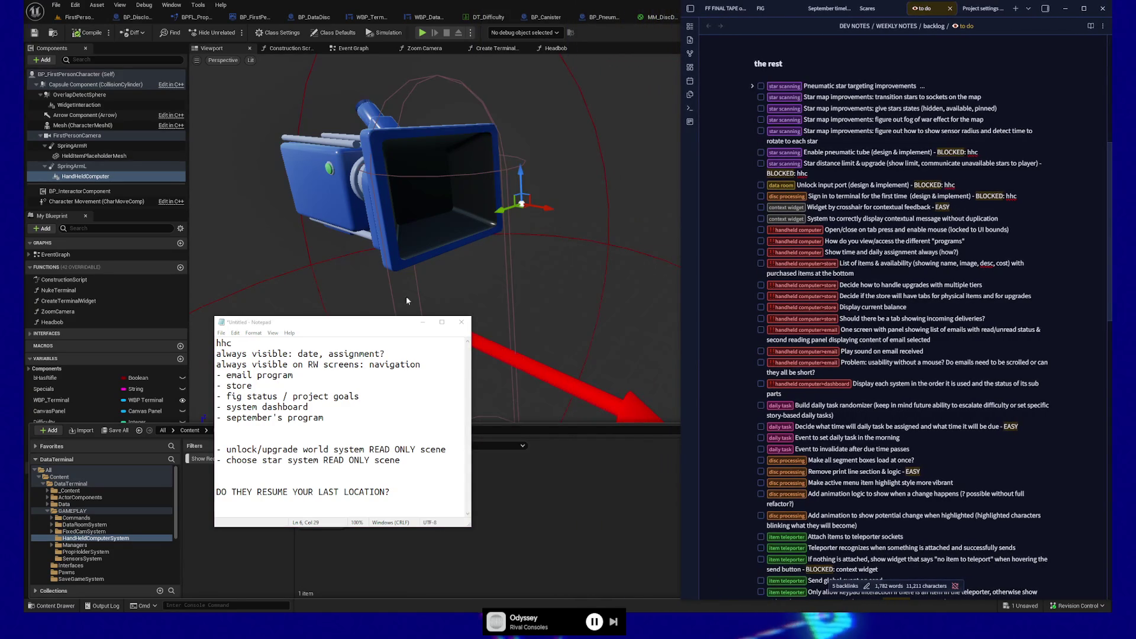
pyautogui.moveTo(382, 324)
pyautogui.mouseDown()
pyautogui.moveTo(658, 343)
pyautogui.moveTo(584, 352)
pyautogui.mouseUp()
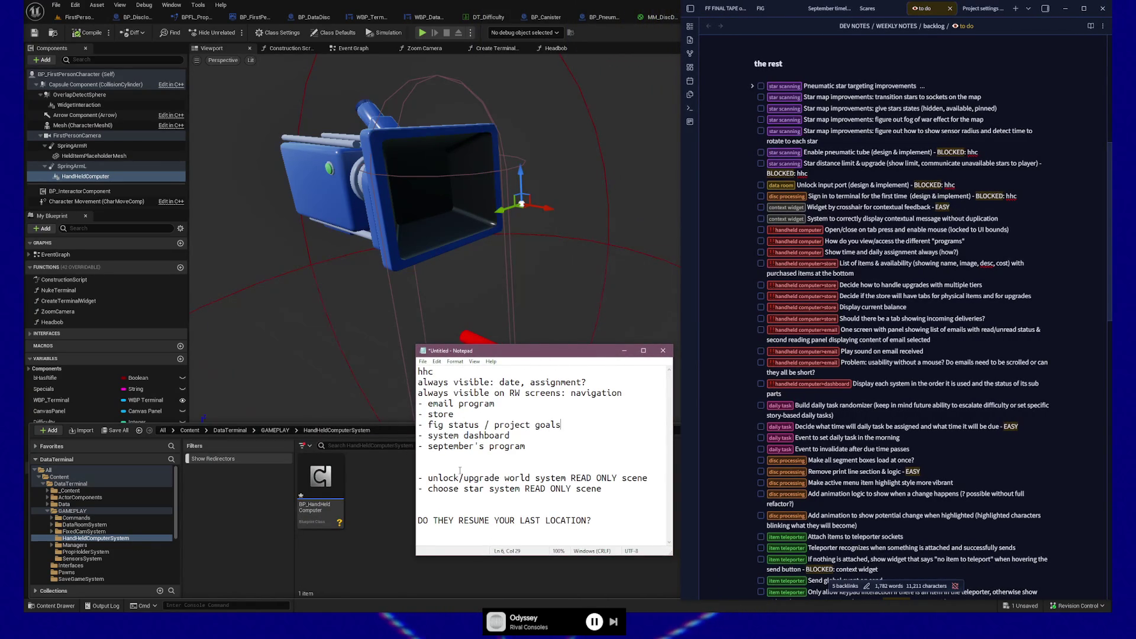
# Step: Select the READ ONLY unlock-world-system and choose-star-system lines in Notepad
pyautogui.moveTo(633, 493); pyautogui.dragTo(423, 478)
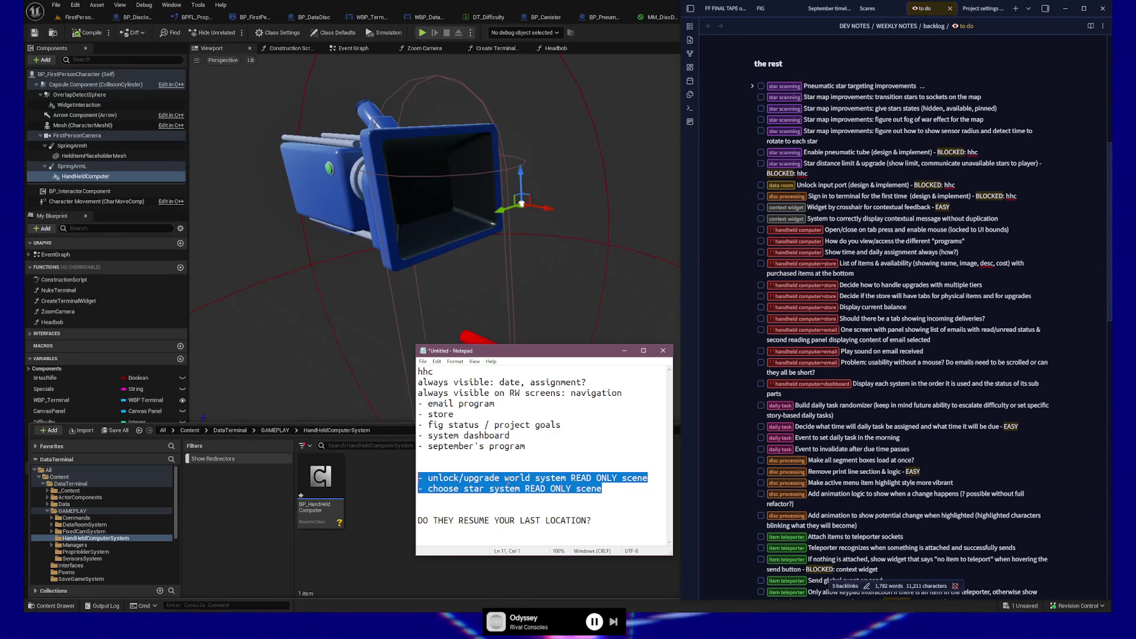
# Step: Clear the Notepad selection and drag its top edge up slightly to enlarge it
pyautogui.click(521, 457)
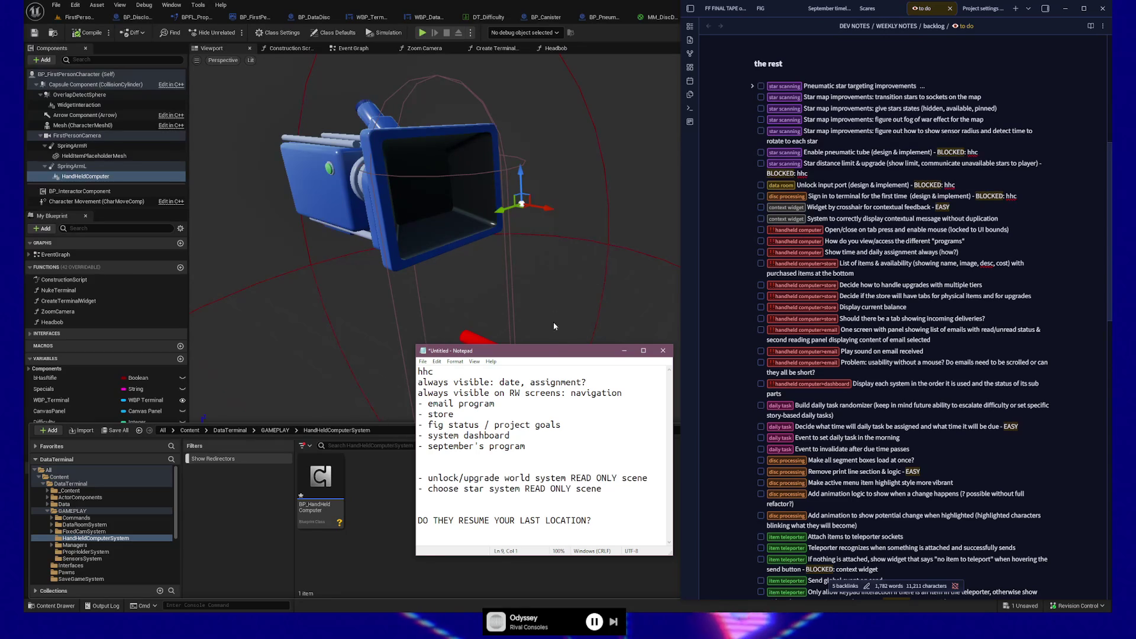
pyautogui.moveTo(556, 345)
pyautogui.mouseDown()
pyautogui.moveTo(557, 320)
pyautogui.moveTo(556, 336)
pyautogui.mouseUp()
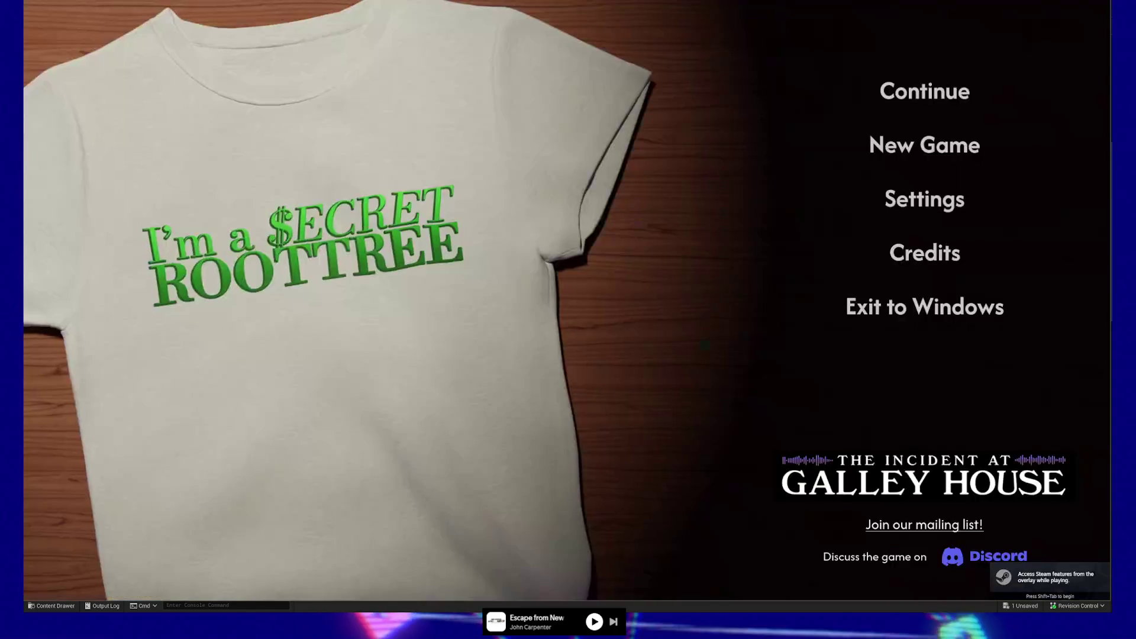
# Step: Continue the game from the 'Slot 2 - Roottreemania' save
pyautogui.click(909, 95)
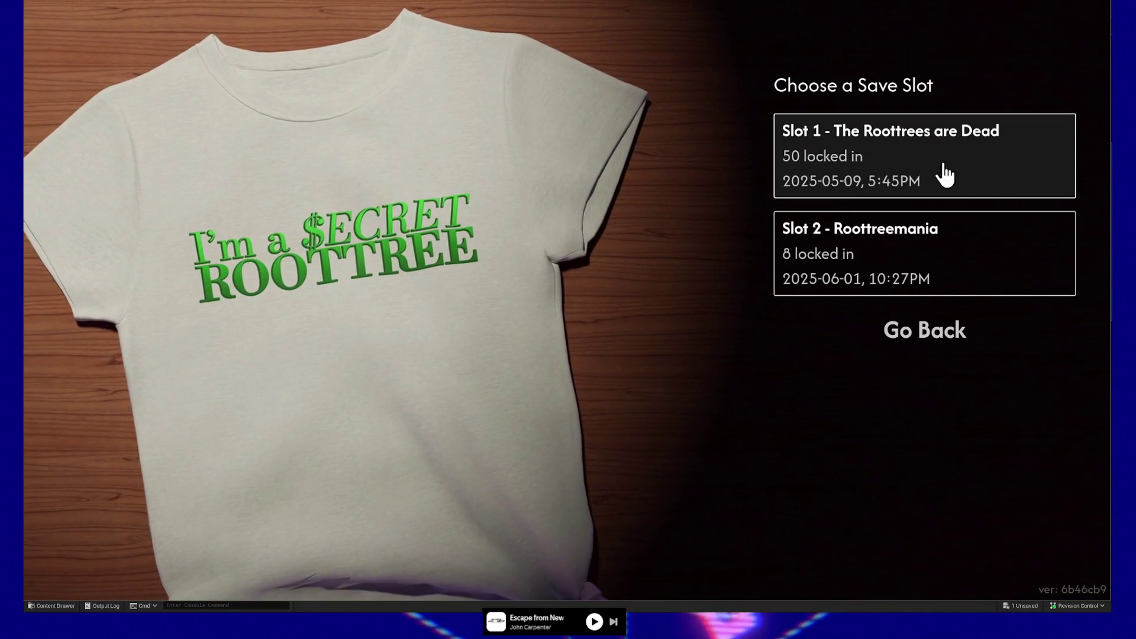
pyautogui.click(938, 254)
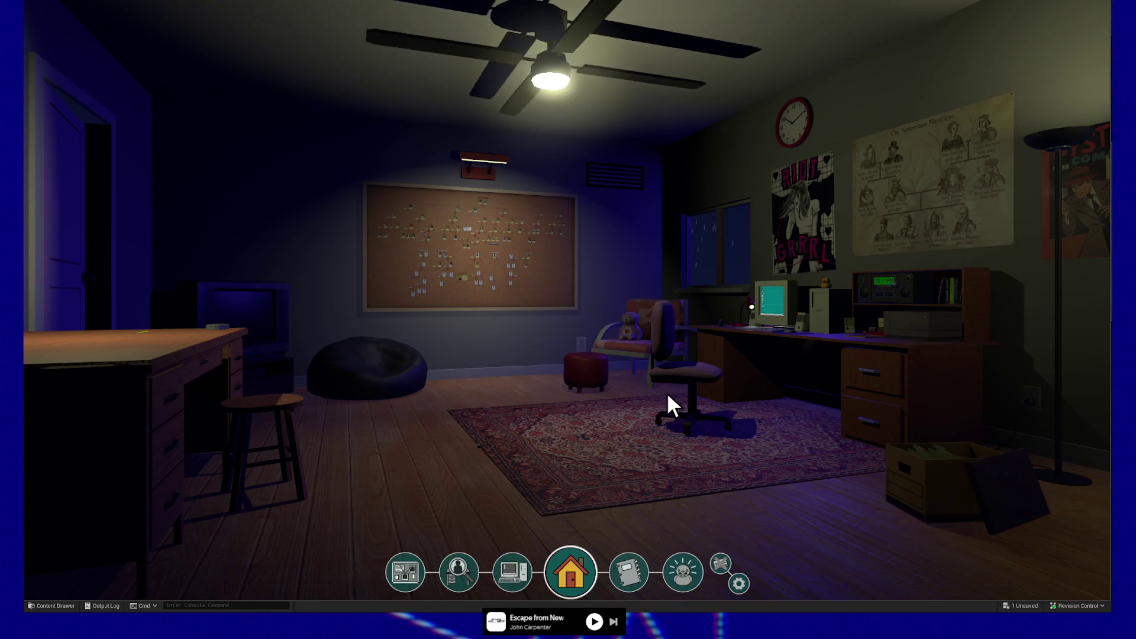
# Step: Check the computer, corkboard and evidence desk, viewing the Picotee – Missing Pages evidence
pyautogui.click(781, 306)
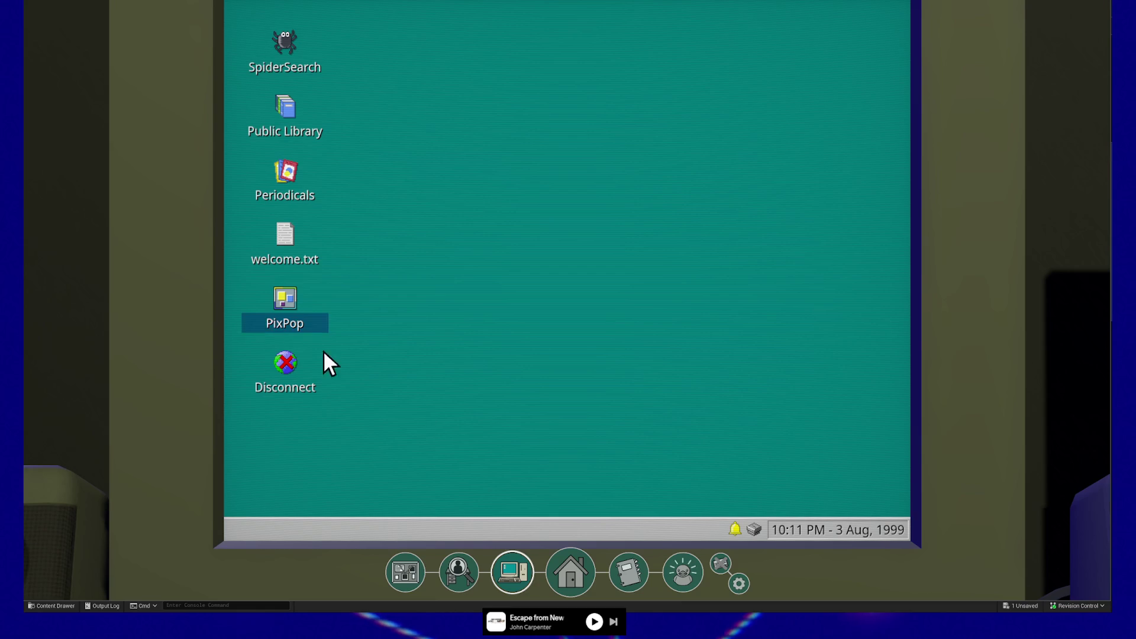
pyautogui.click(420, 578)
pyautogui.click(457, 572)
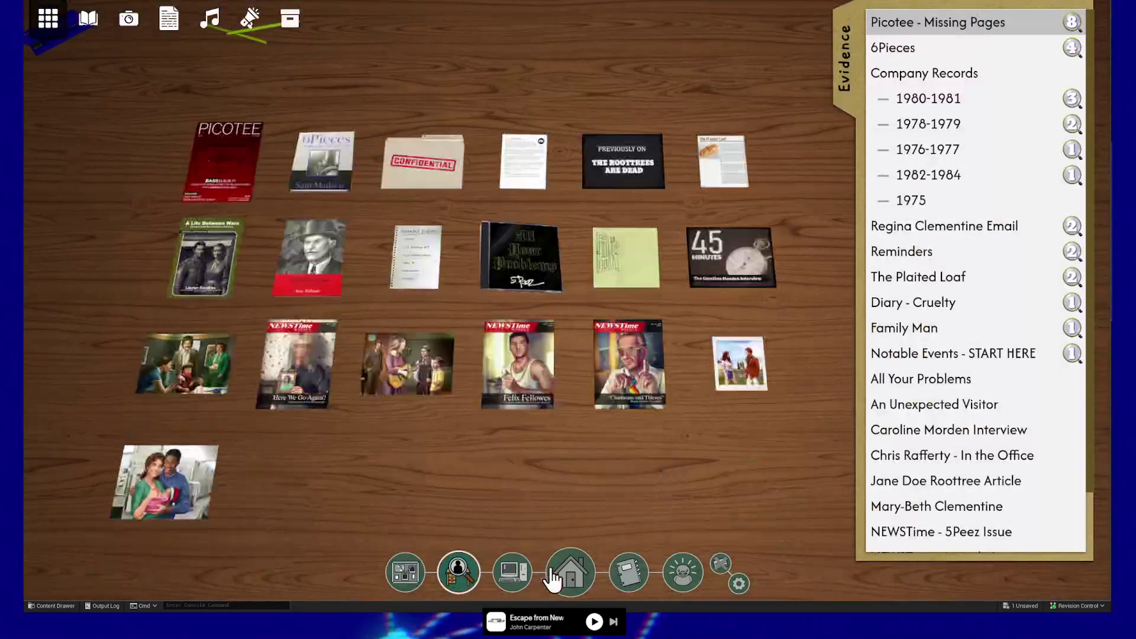
pyautogui.click(552, 570)
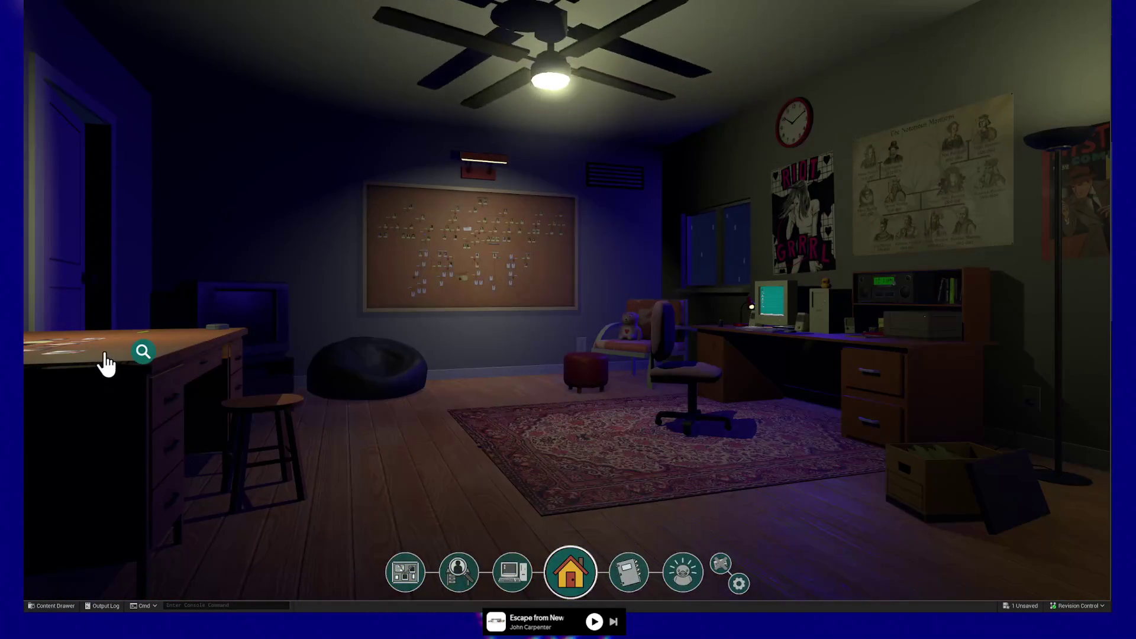
pyautogui.click(106, 364)
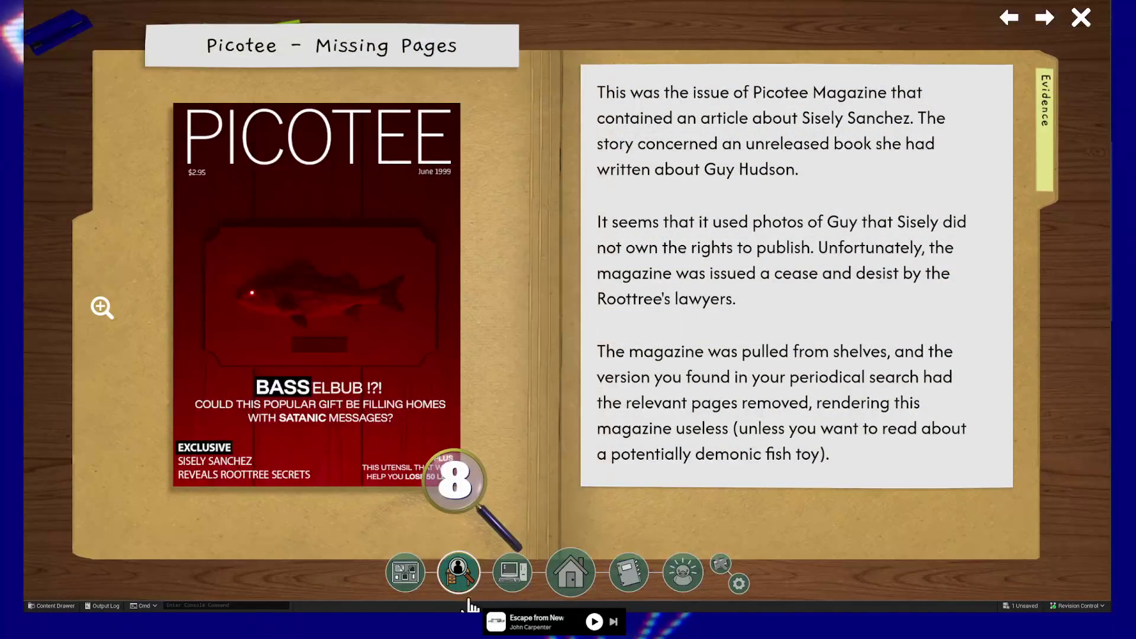
pyautogui.click(562, 574)
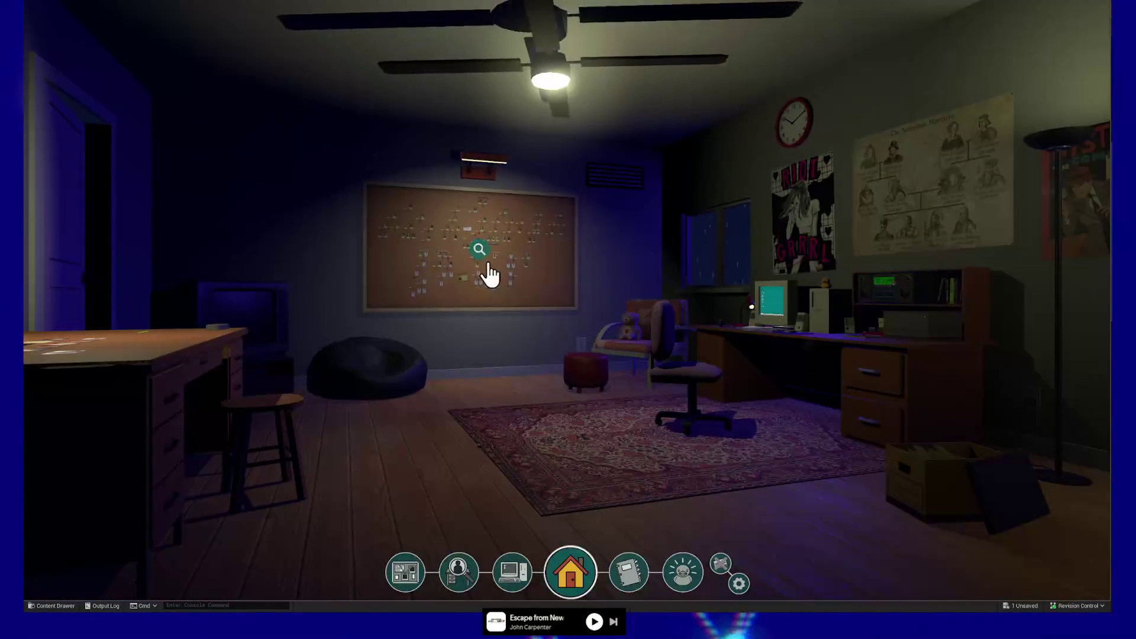
# Step: Zoom into the corkboard family tree and pan across its upper, right-hand and lower question-mark branches
pyautogui.click(487, 266)
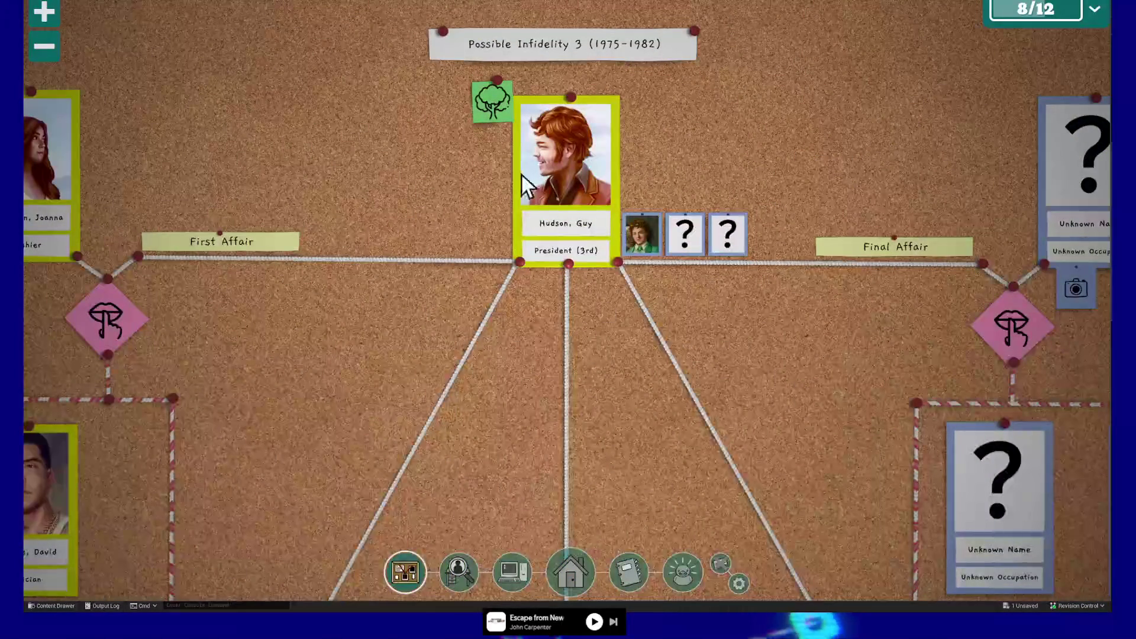
pyautogui.moveTo(256, 339); pyautogui.dragTo(624, 317)
pyautogui.scroll(-5, 623, 317)
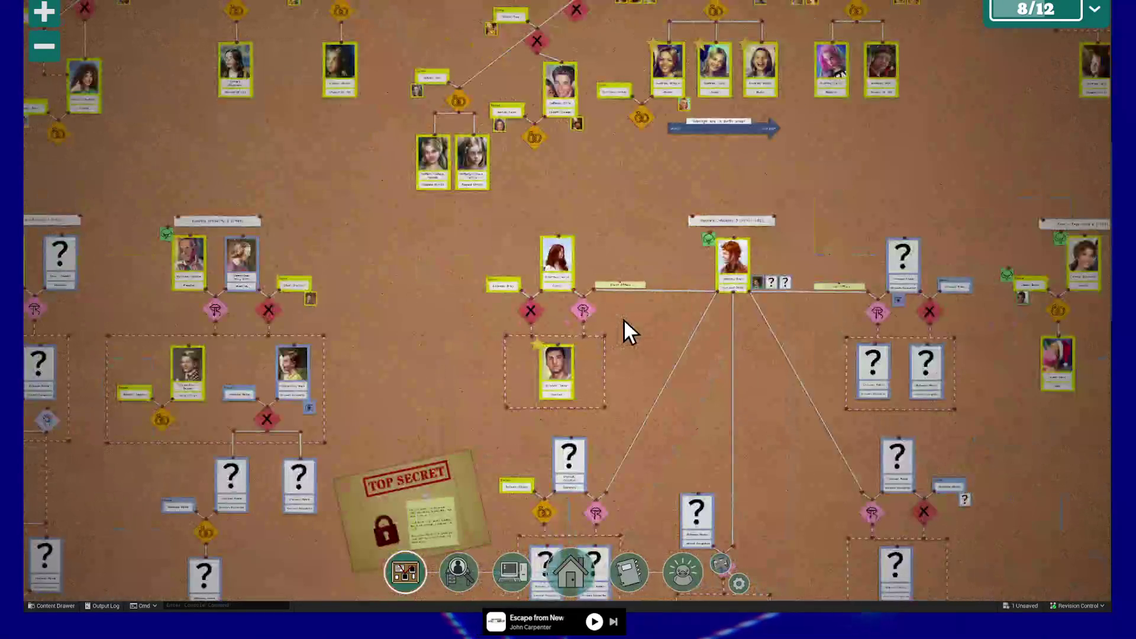
pyautogui.moveTo(379, 273); pyautogui.dragTo(751, 436)
pyautogui.moveTo(360, 335); pyautogui.dragTo(799, 393)
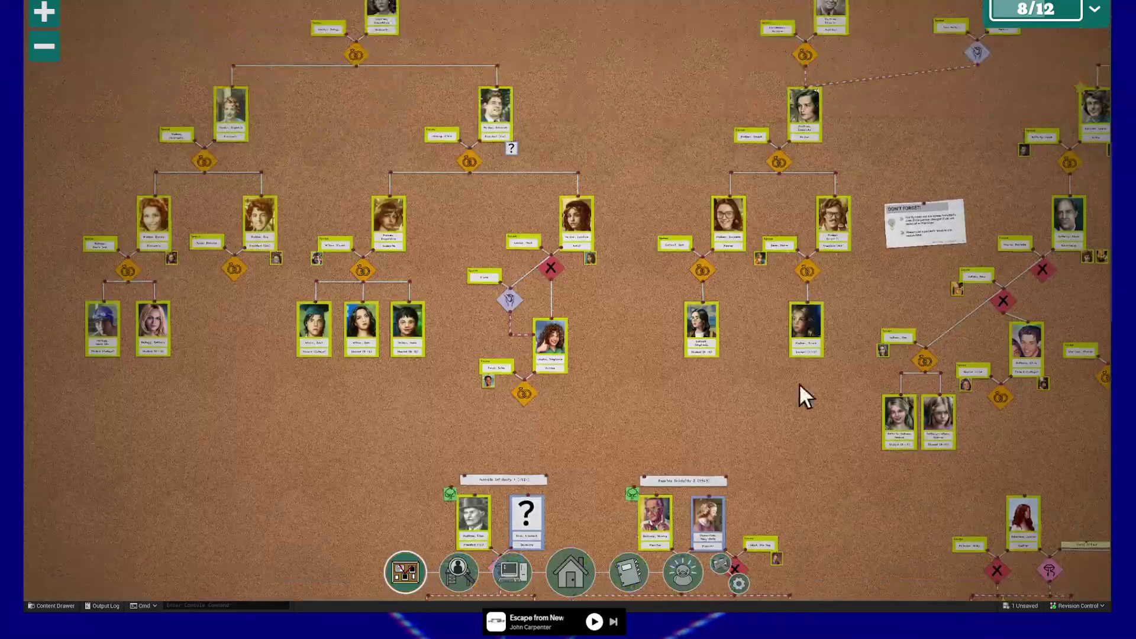
pyautogui.moveTo(602, 176); pyautogui.dragTo(552, 426)
pyautogui.moveTo(888, 296); pyautogui.dragTo(343, 296)
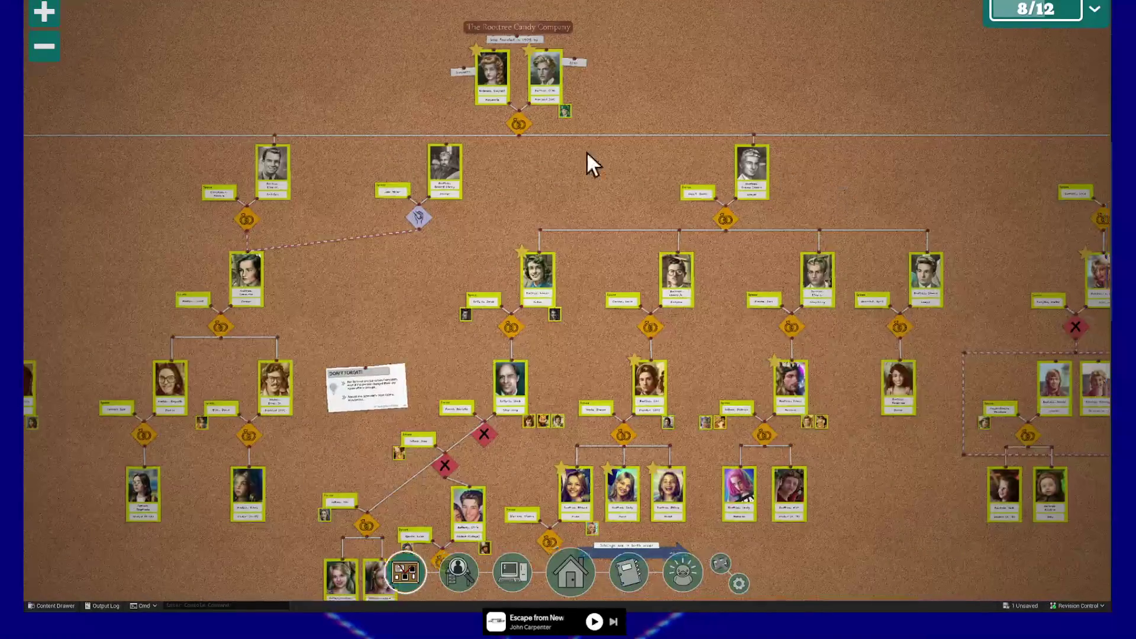
pyautogui.moveTo(918, 308); pyautogui.dragTo(586, 267)
pyautogui.moveTo(860, 405); pyautogui.dragTo(853, 241)
pyautogui.moveTo(776, 459); pyautogui.dragTo(758, 101)
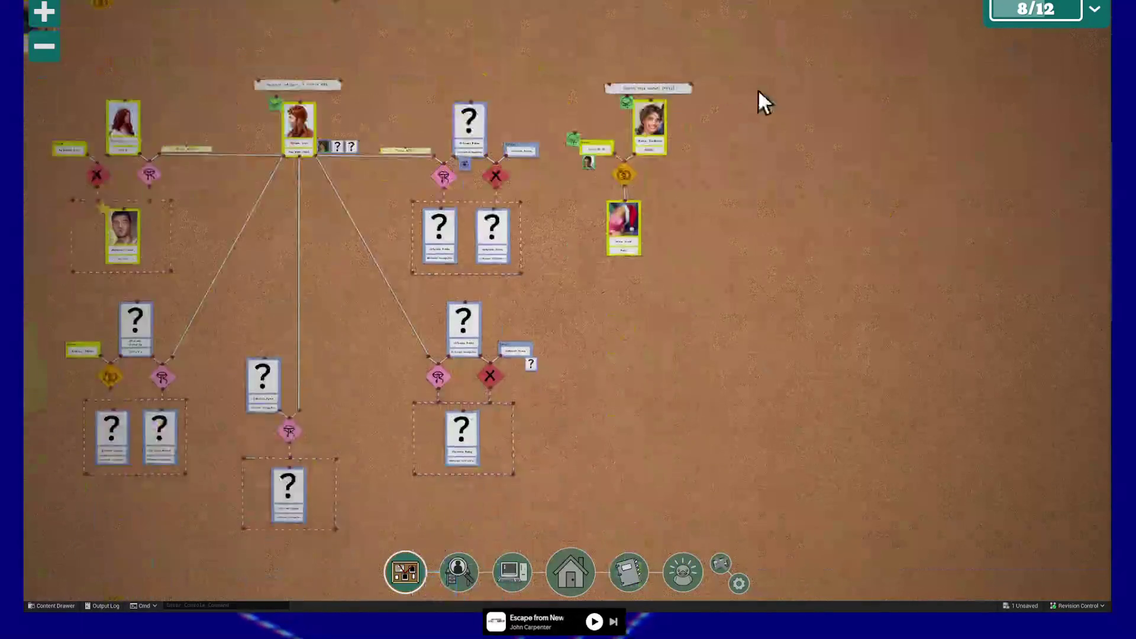
pyautogui.moveTo(681, 292); pyautogui.dragTo(679, 228)
# Step: Lower the shelf radio's volume to 16, then zoom into the computer monitor
pyautogui.press('Escape')
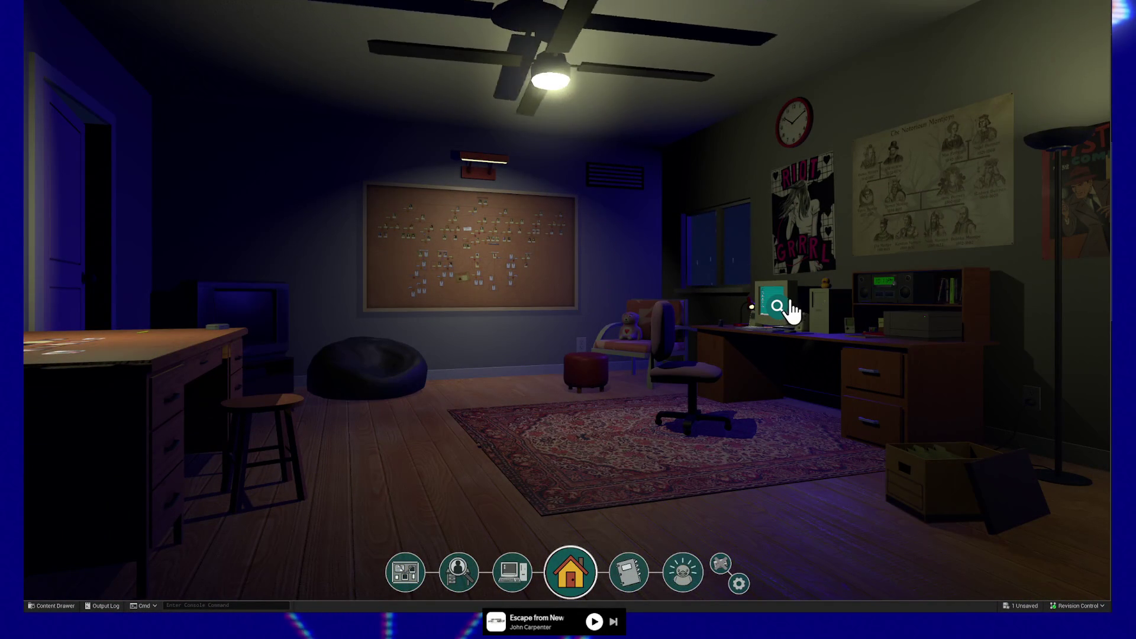
pyautogui.click(893, 299)
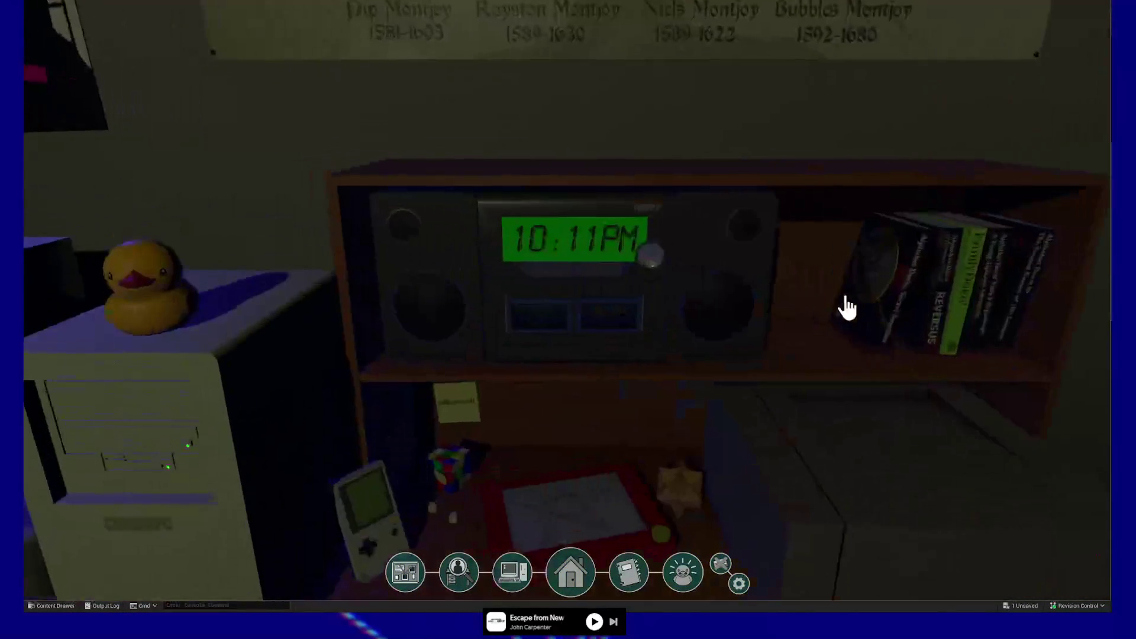
pyautogui.click(657, 265)
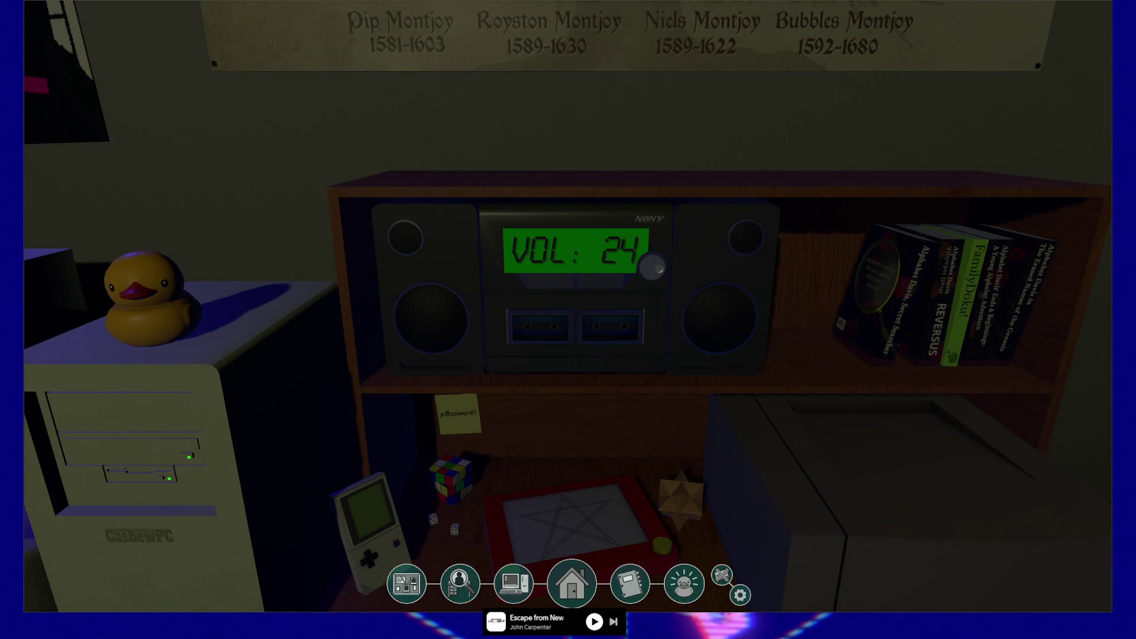
pyautogui.scroll(-8, 652, 268)
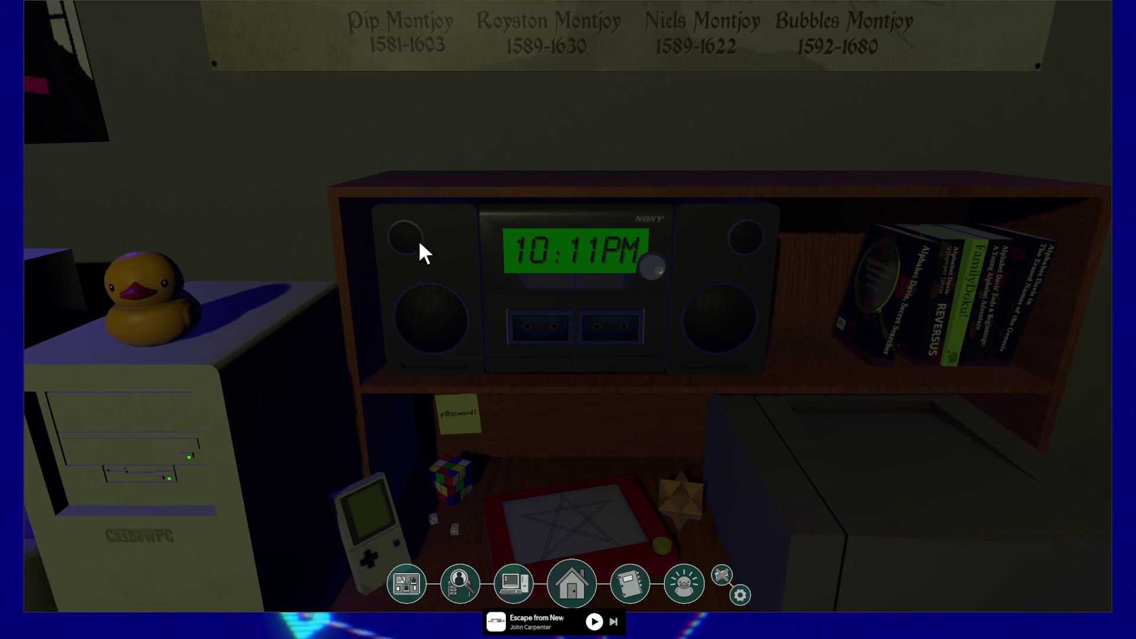
pyautogui.rightClick(761, 233)
pyautogui.click(780, 305)
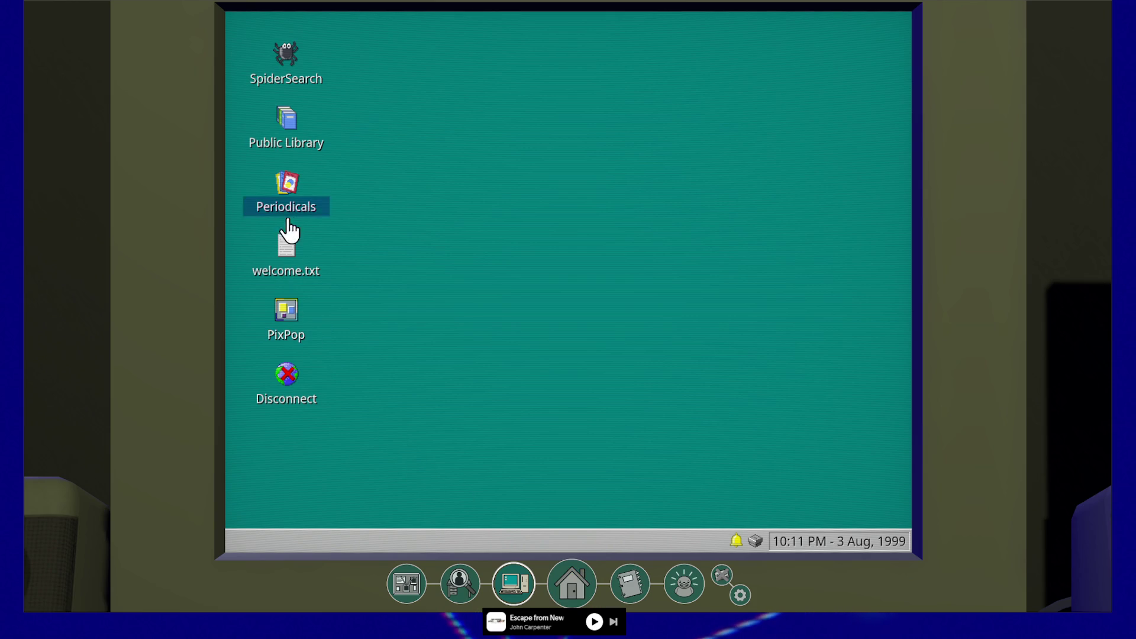
pyautogui.click(551, 589)
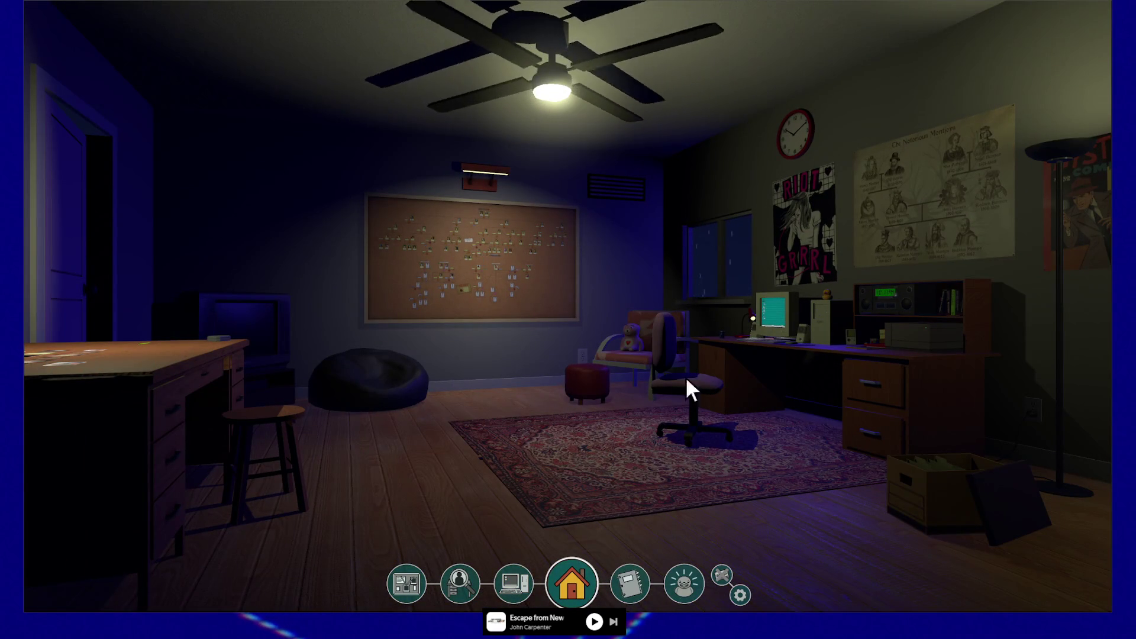
pyautogui.click(791, 323)
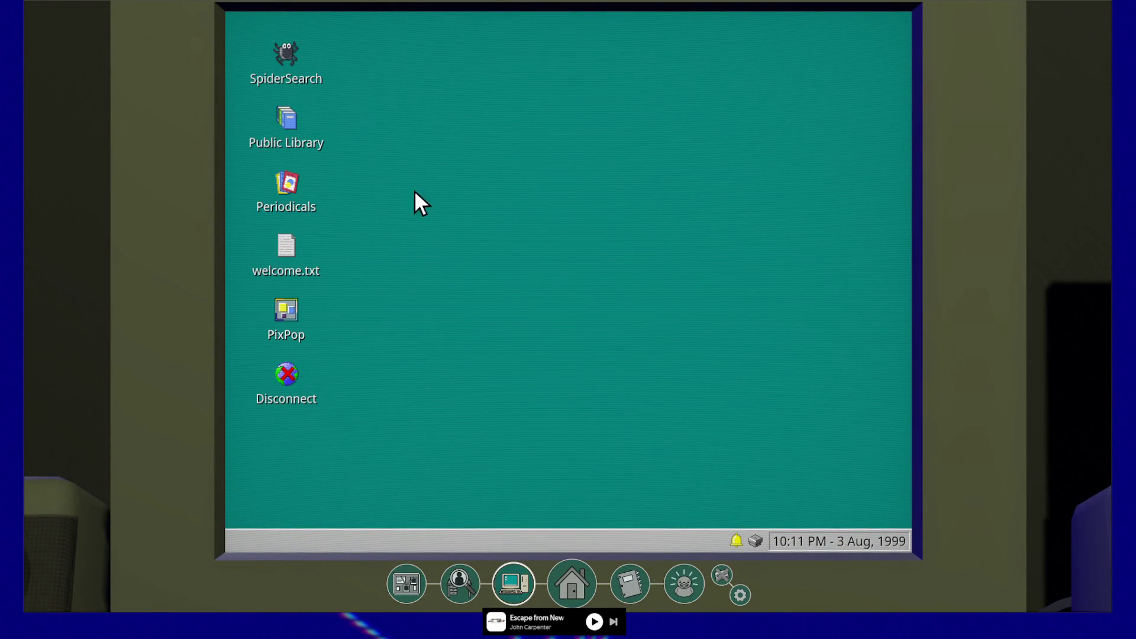
pyautogui.click(289, 128)
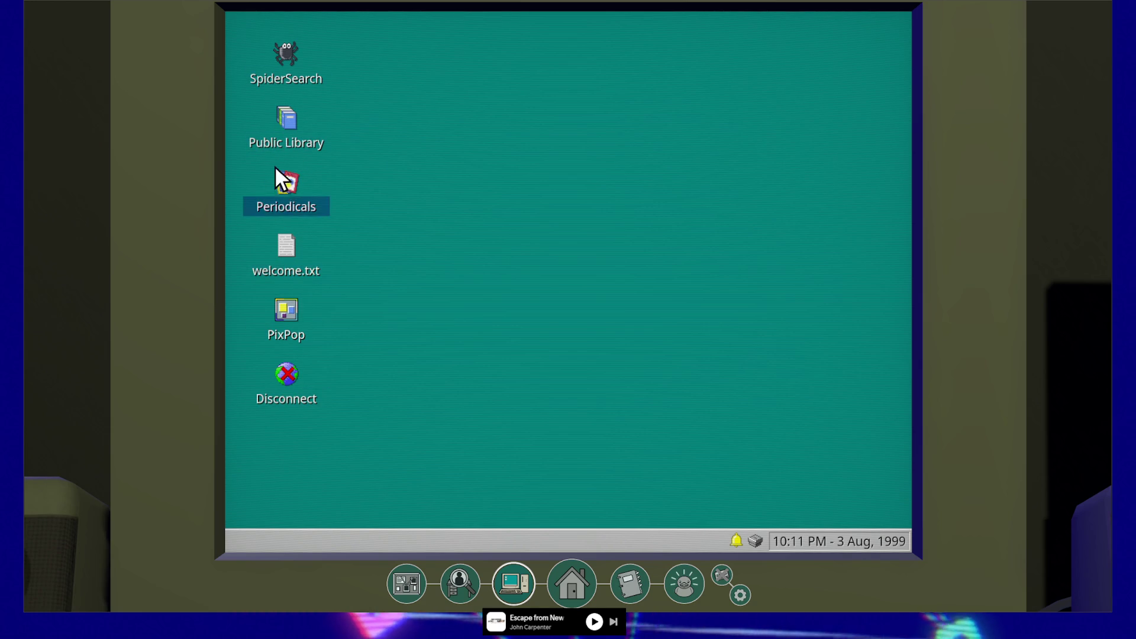
pyautogui.doubleClick(289, 59)
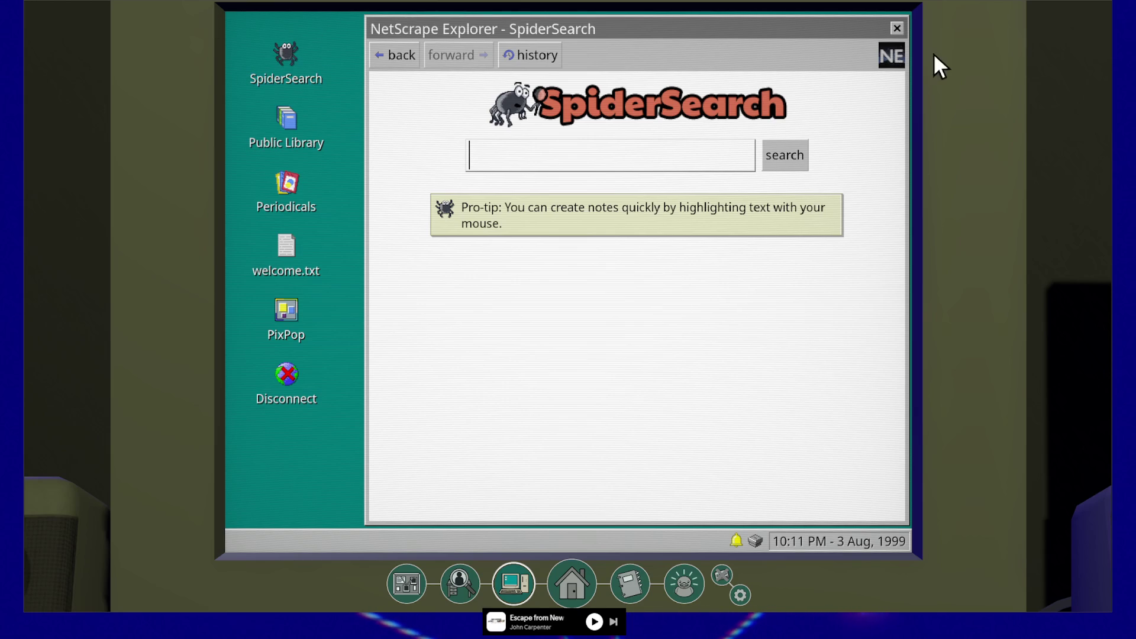
pyautogui.click(895, 29)
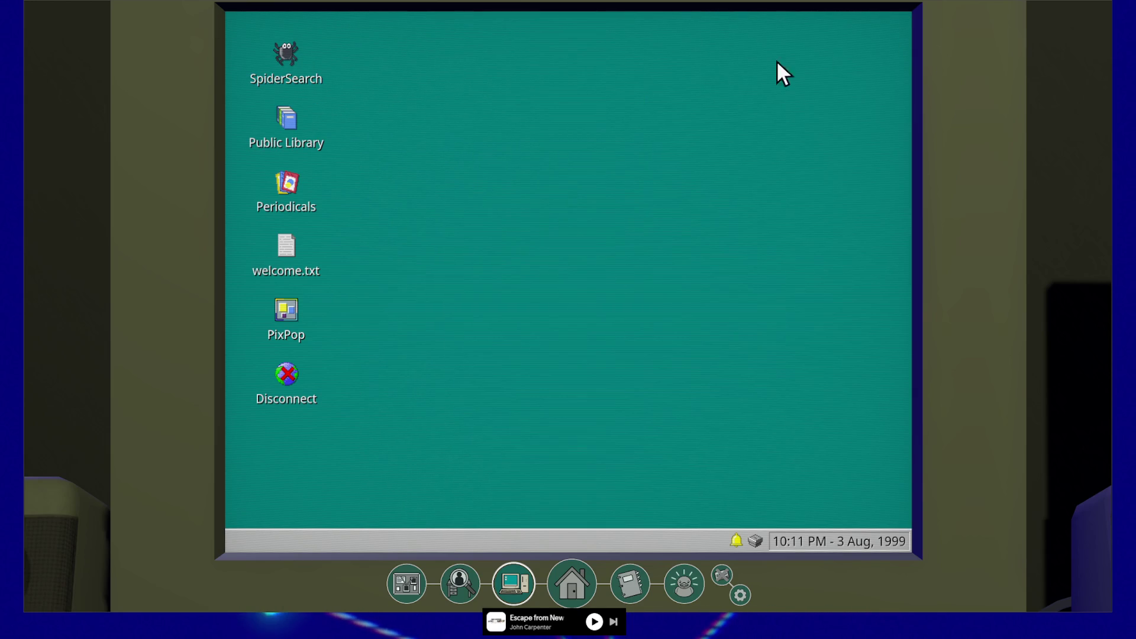
pyautogui.doubleClick(287, 59)
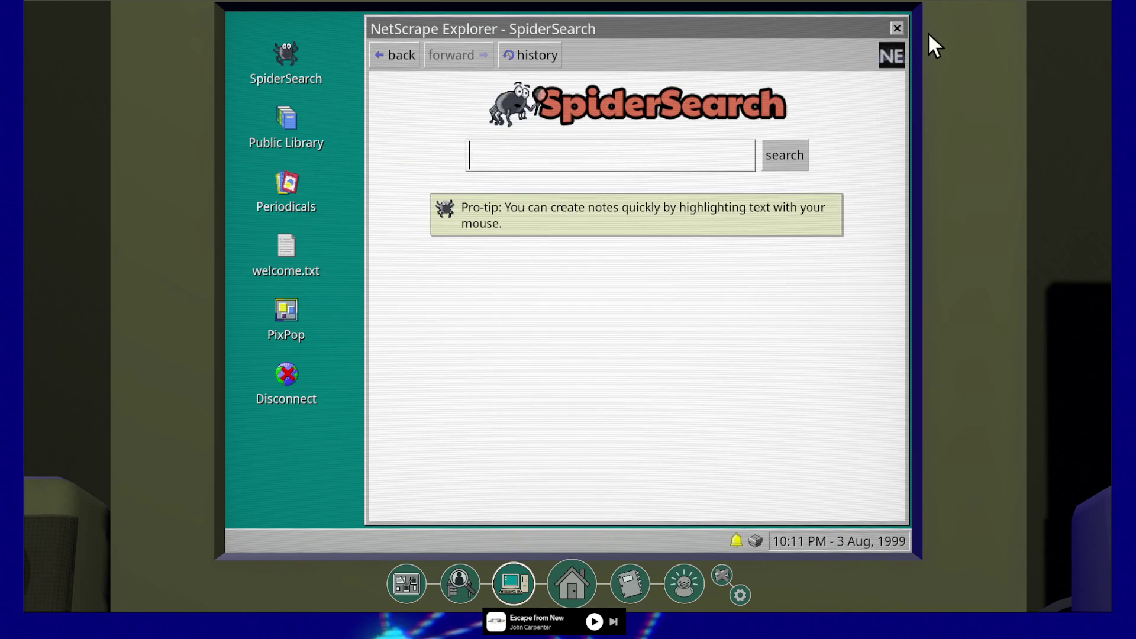
pyautogui.click(896, 28)
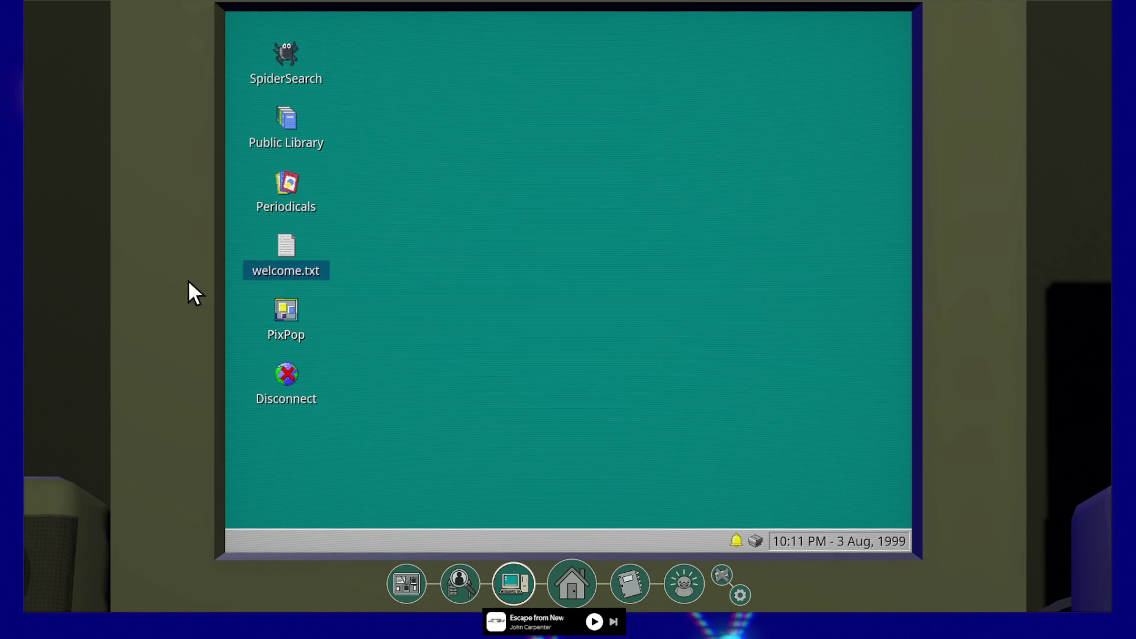
pyautogui.doubleClick(275, 58)
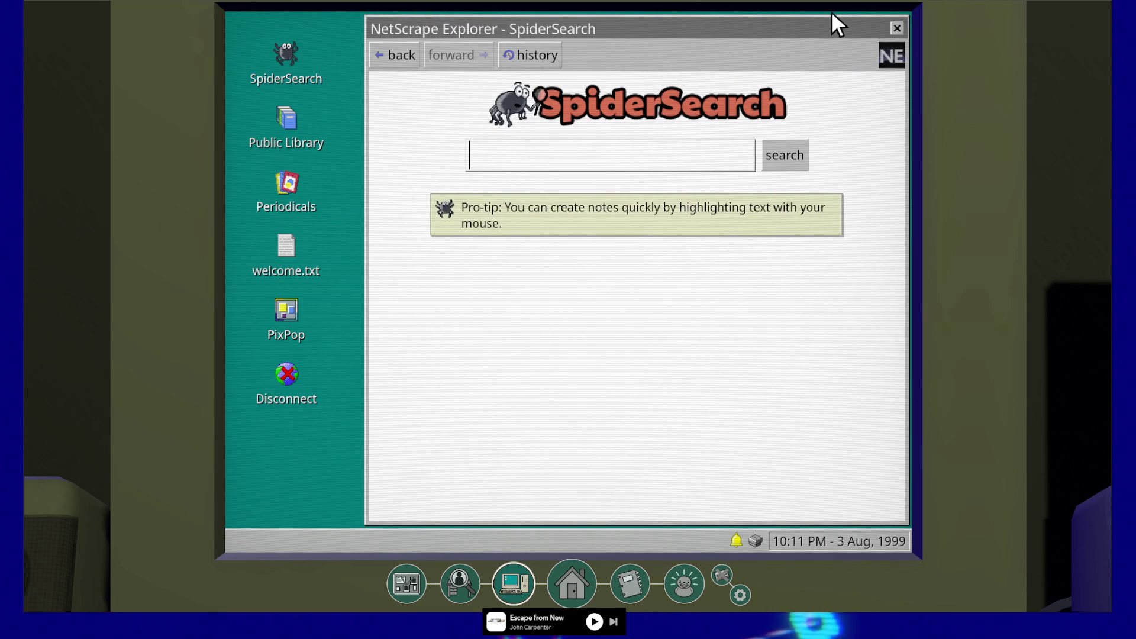
pyautogui.click(896, 26)
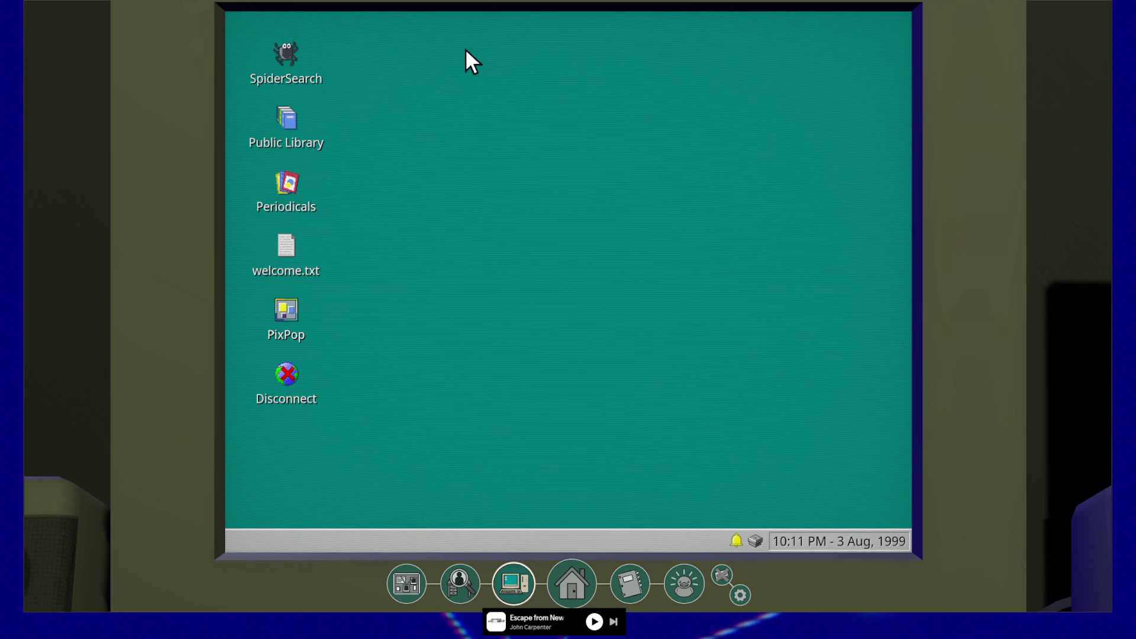
pyautogui.doubleClick(276, 56)
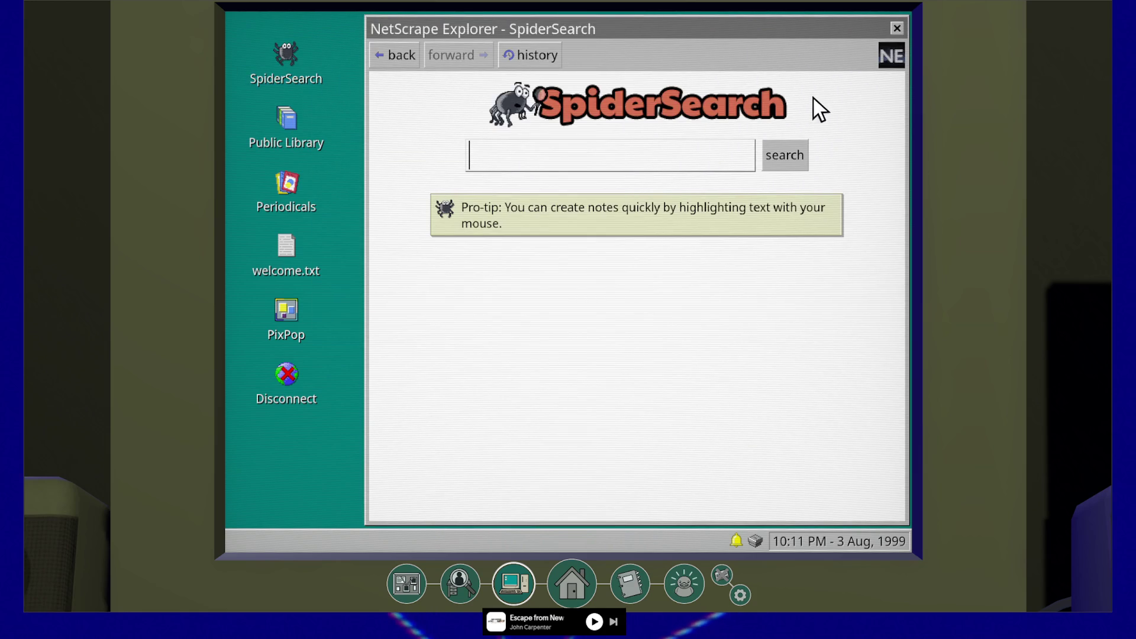
pyautogui.click(896, 26)
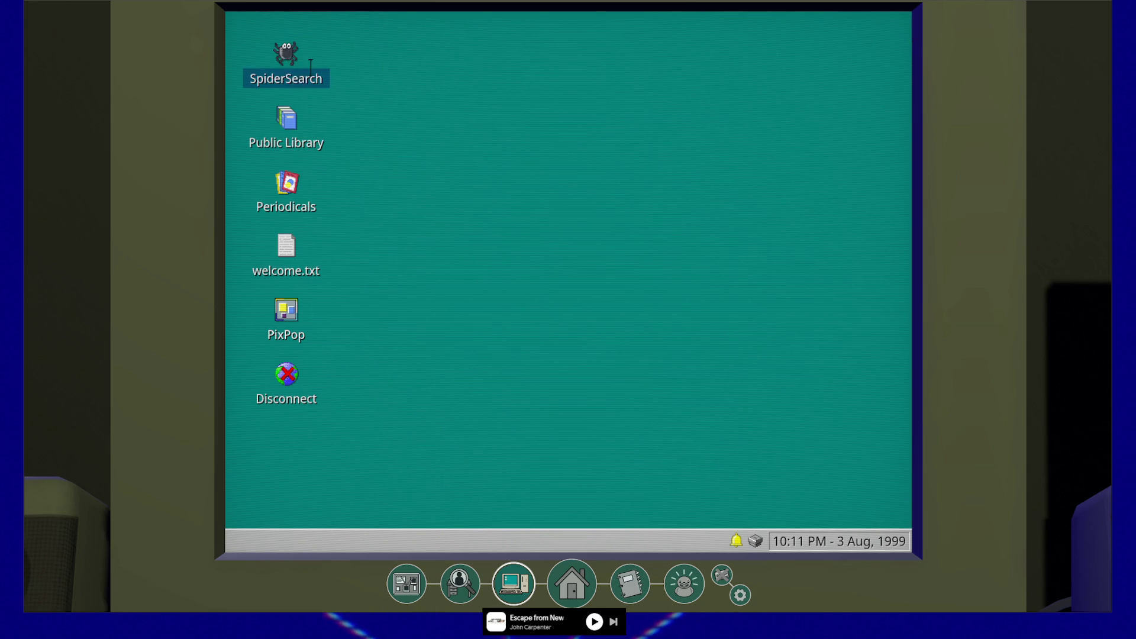
pyautogui.doubleClick(311, 65)
pyautogui.click(897, 29)
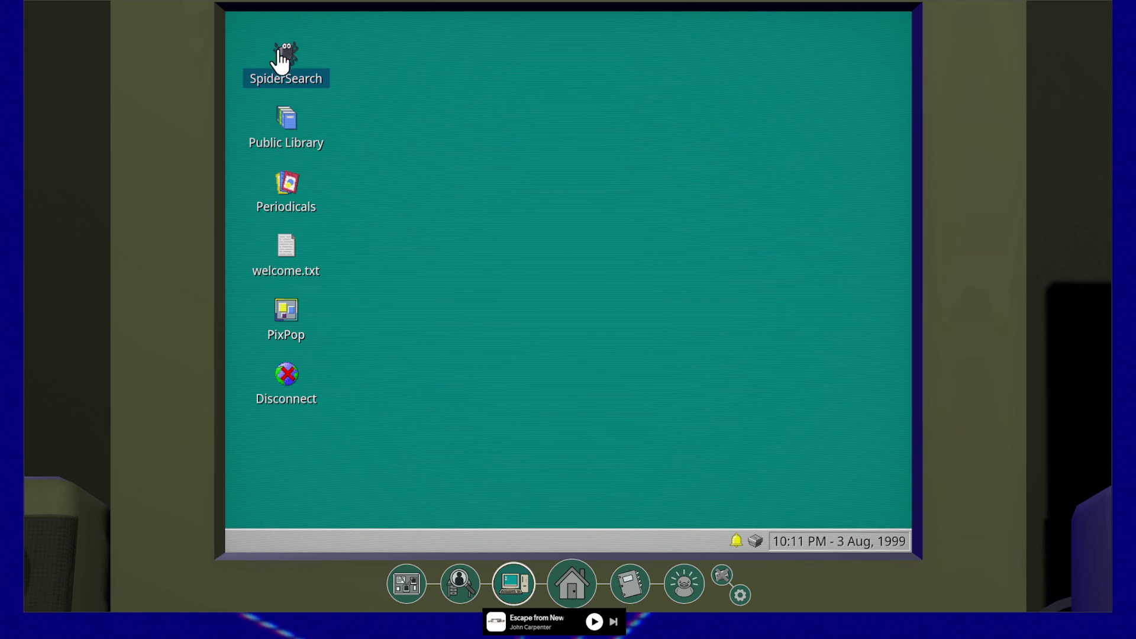
pyautogui.doubleClick(291, 59)
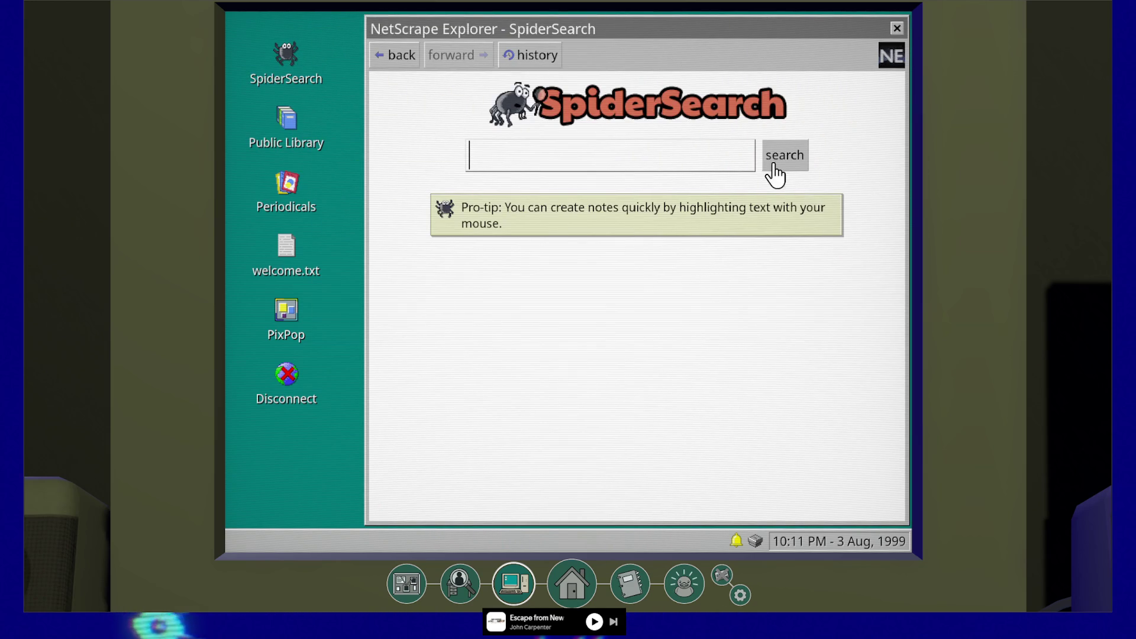
pyautogui.click(897, 28)
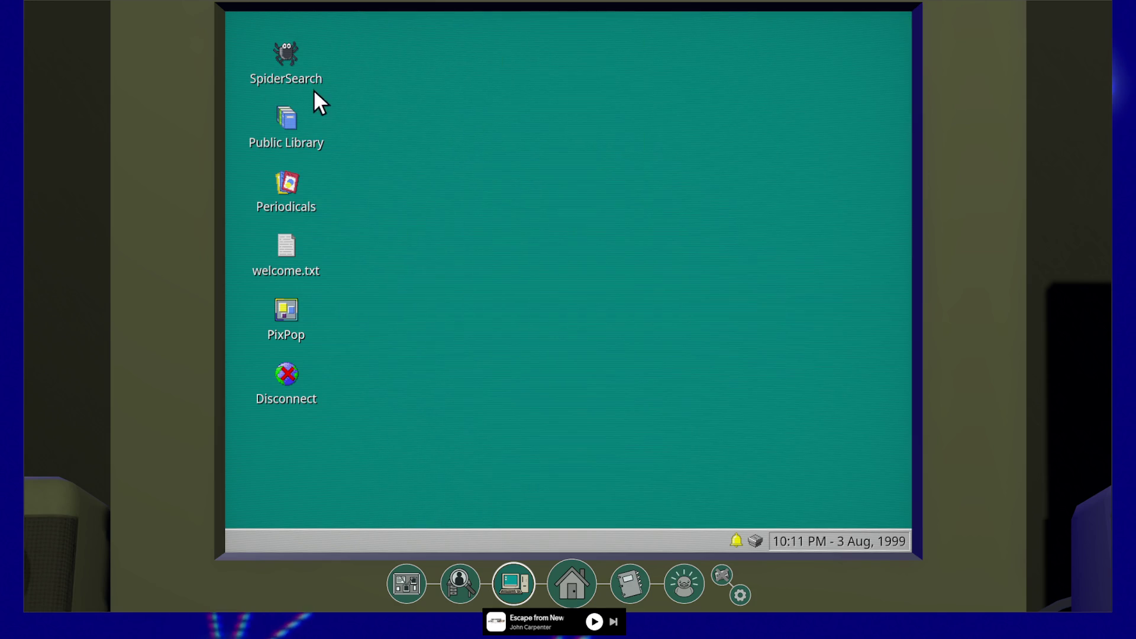
# Step: Flip the browser between the Public Library, SpiderSearch and Periodicals pages
pyautogui.doubleClick(274, 133)
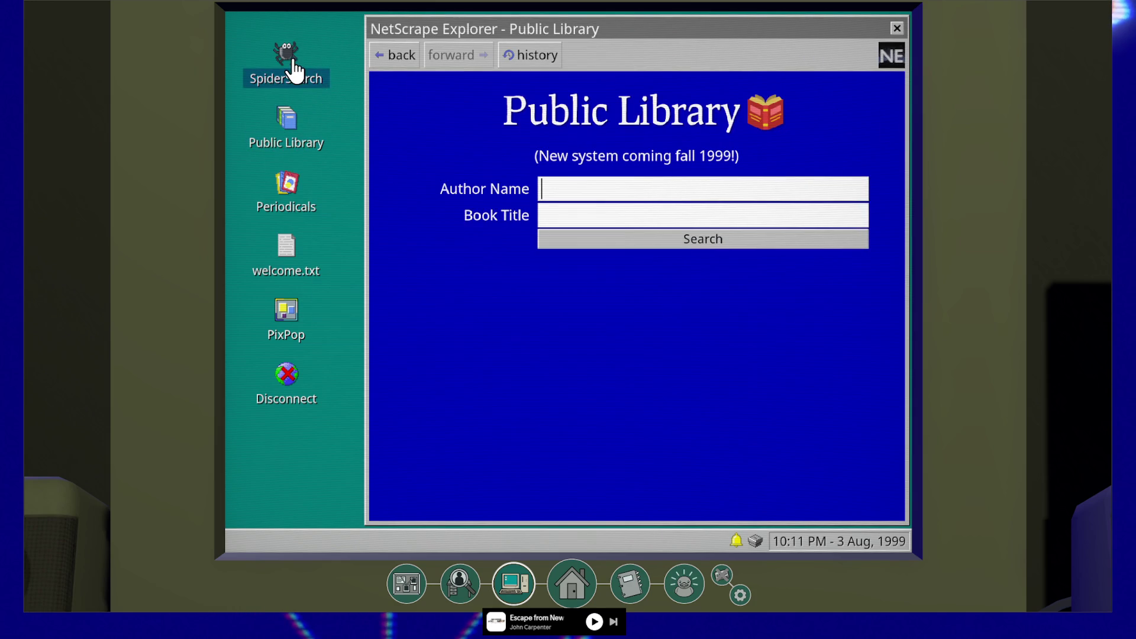
pyautogui.doubleClick(293, 71)
pyautogui.doubleClick(286, 119)
pyautogui.doubleClick(284, 53)
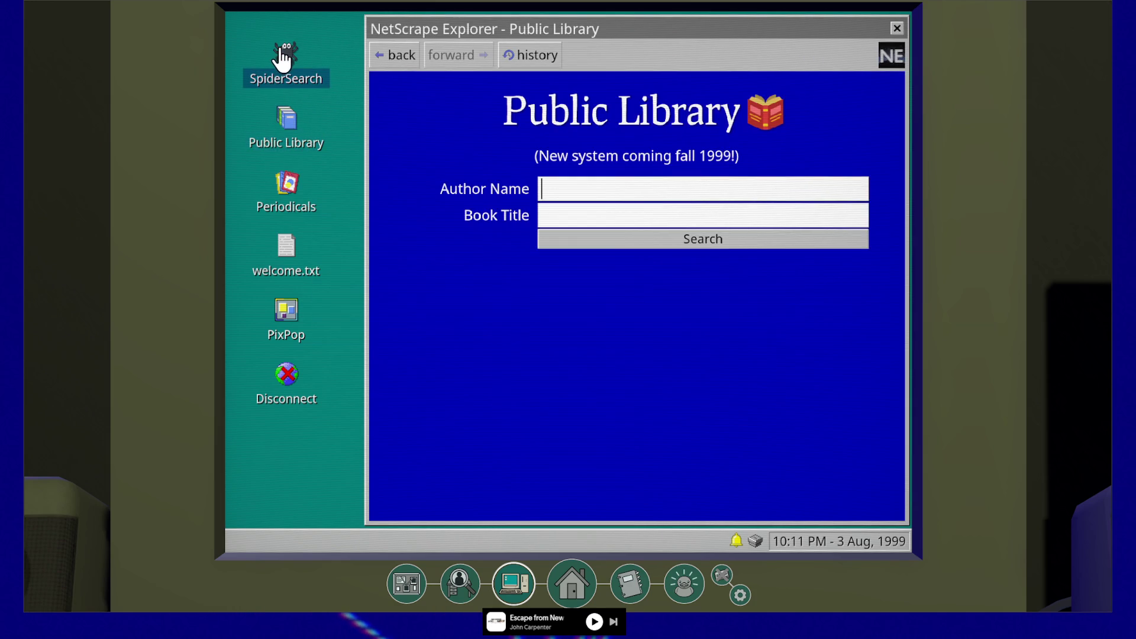
pyautogui.doubleClick(287, 121)
pyautogui.doubleClick(287, 183)
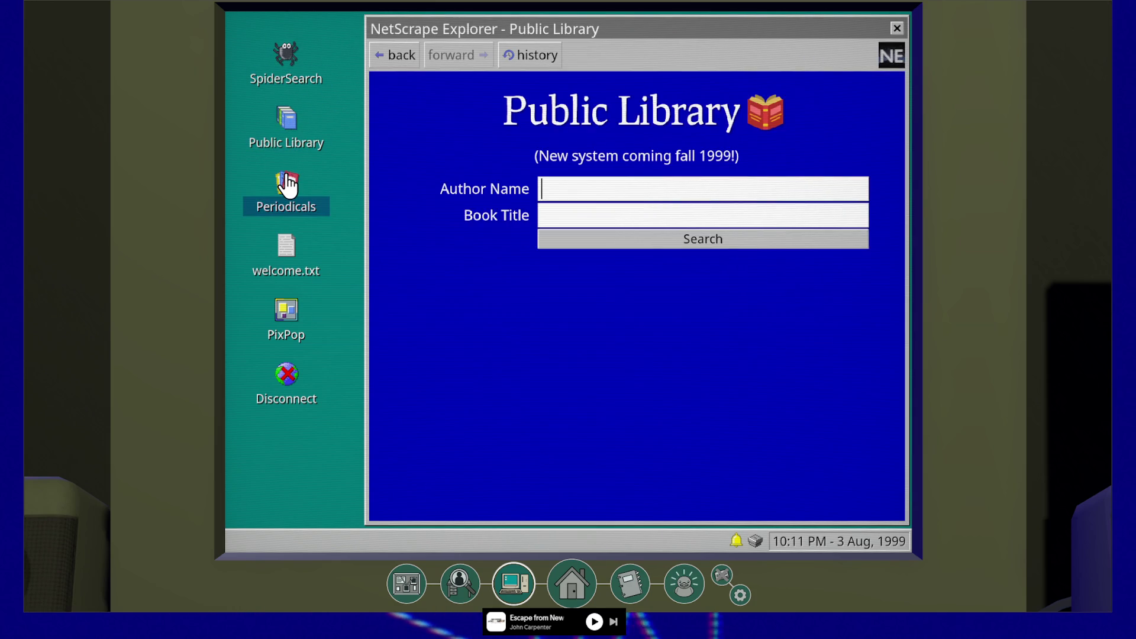
# Step: Open welcome.txt in the text viewer and read through it
pyautogui.doubleClick(285, 248)
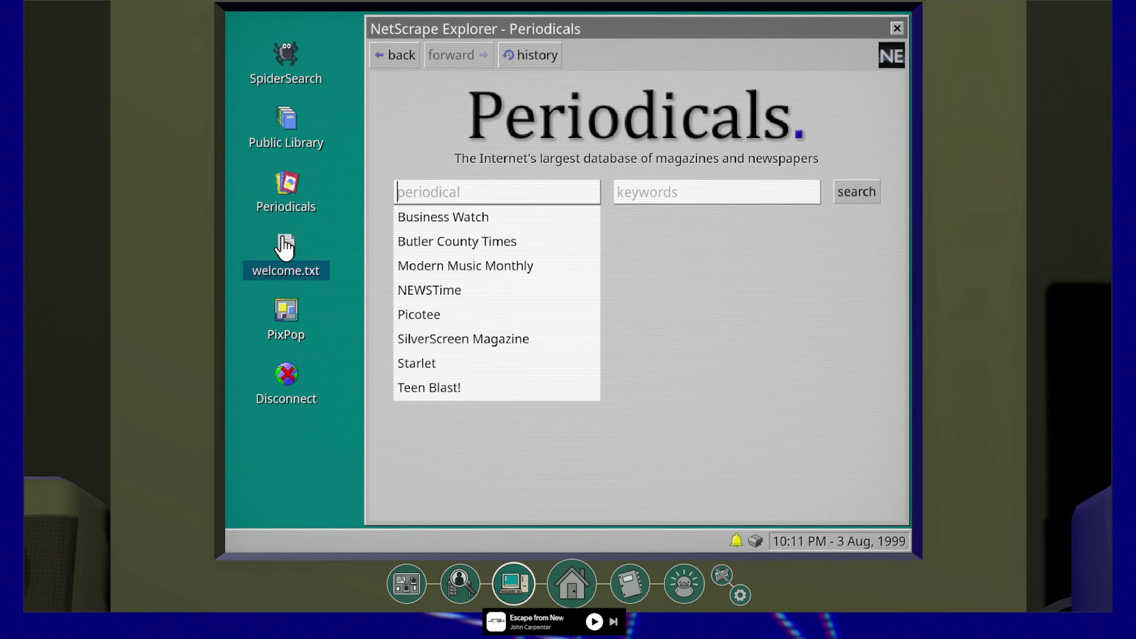
pyautogui.click(515, 166)
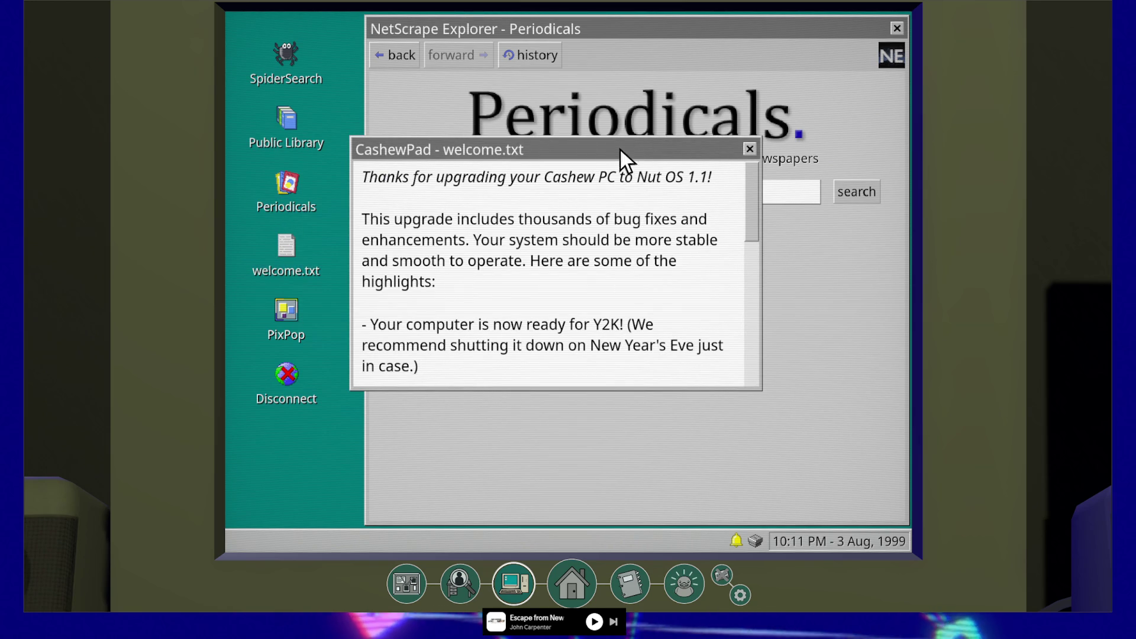
pyautogui.scroll(-10, 592, 215)
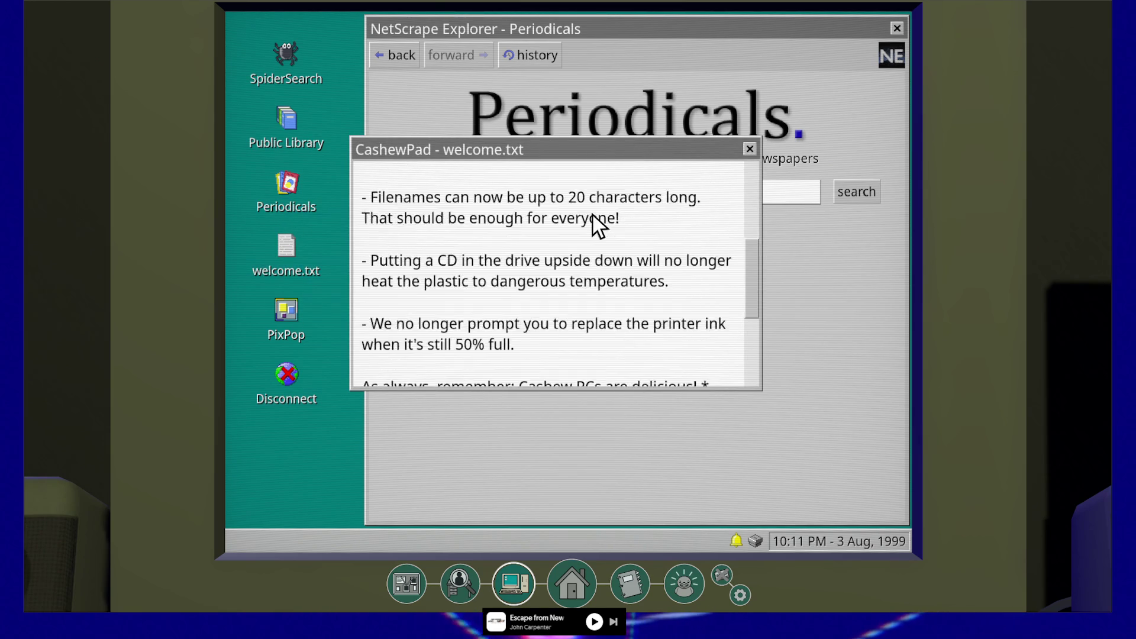
pyautogui.scroll(4, 594, 237)
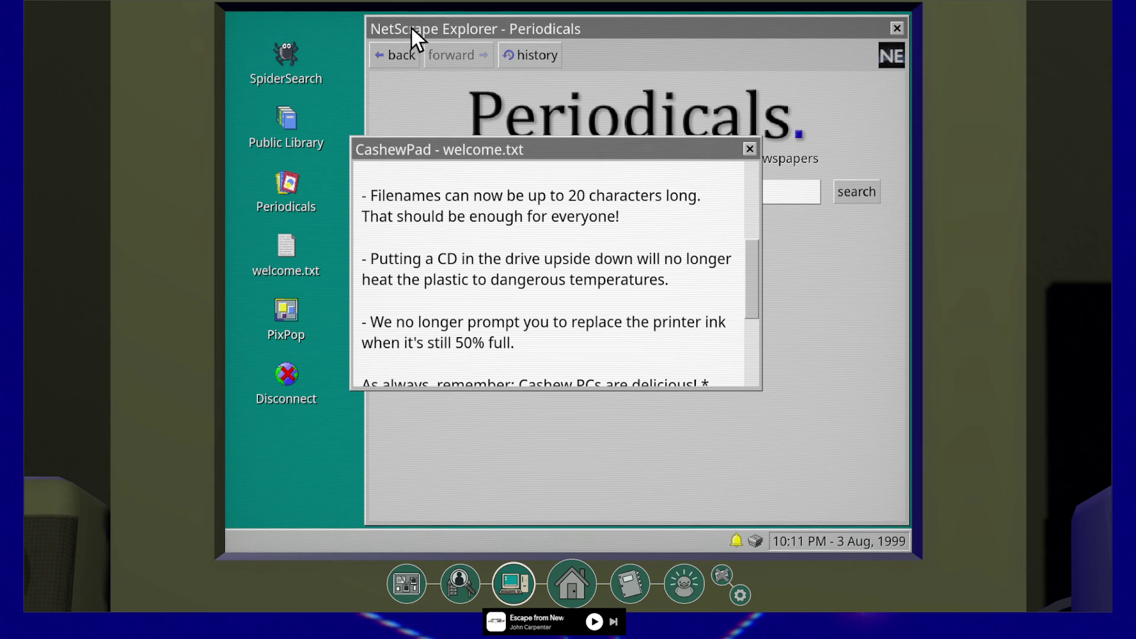
# Step: Navigate Back and Forward to land on Public Library, then close welcome.txt
pyautogui.click(397, 53)
pyautogui.click(464, 56)
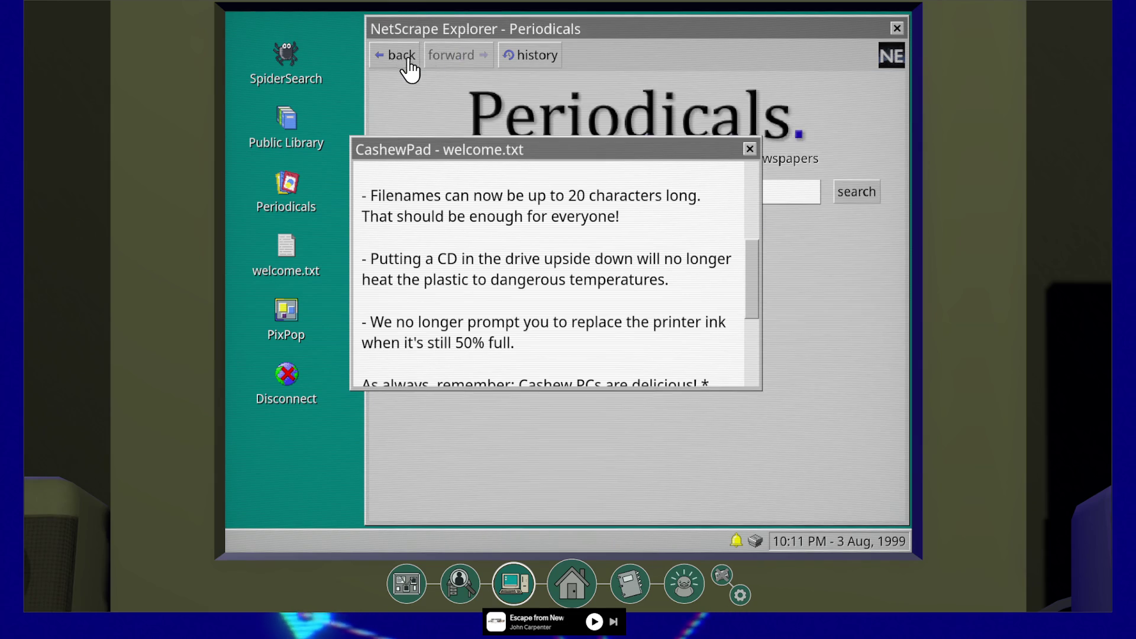
pyautogui.click(417, 58)
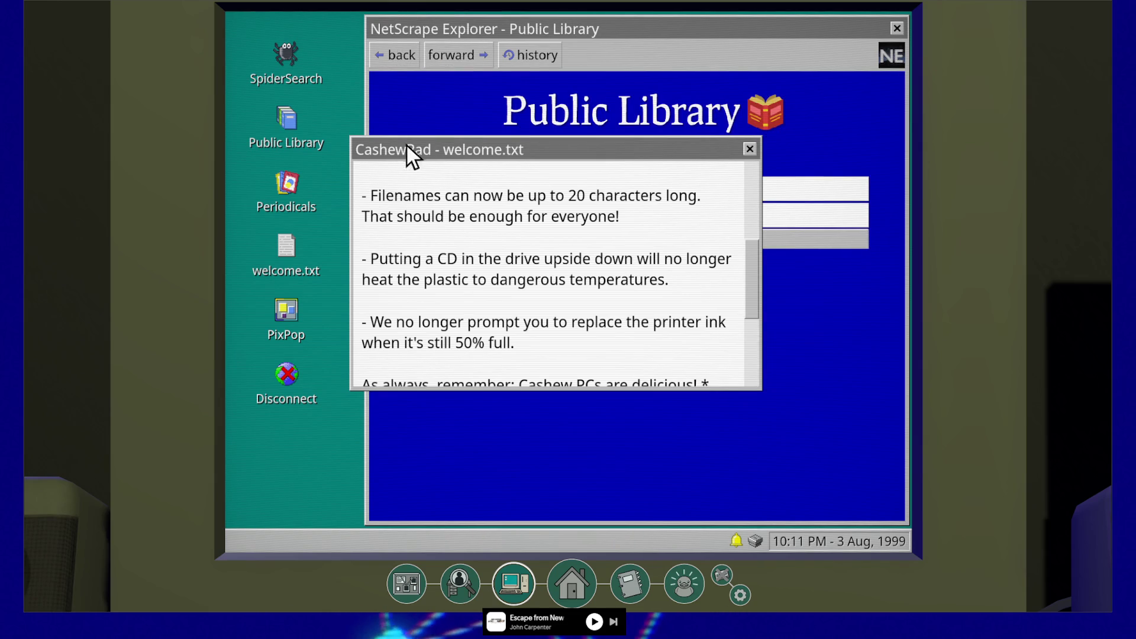
pyautogui.click(745, 150)
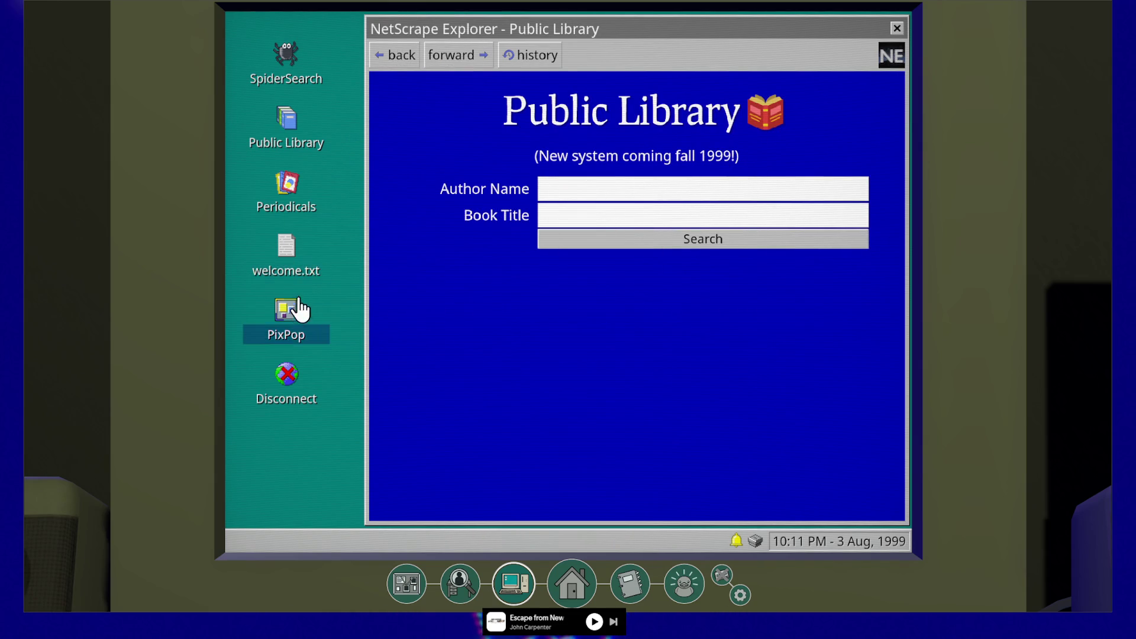
# Step: Reopen welcome.txt, scroll through its notes, and close it
pyautogui.doubleClick(296, 255)
pyautogui.scroll(-2, 506, 257)
pyautogui.scroll(5, 480, 241)
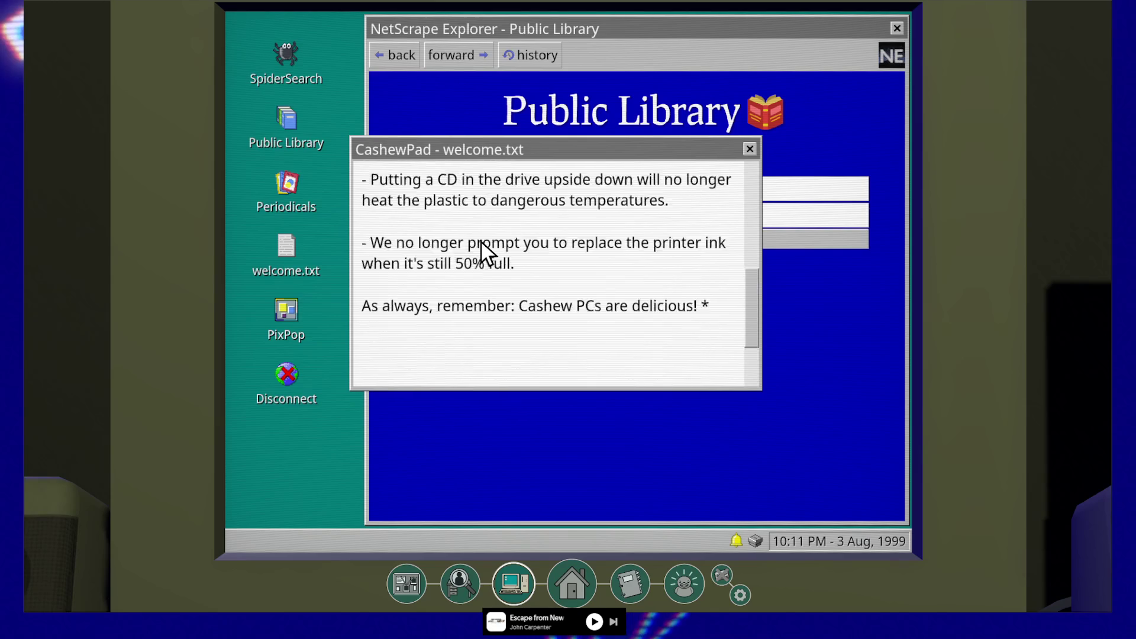
pyautogui.scroll(2, 487, 254)
pyautogui.scroll(-5, 637, 269)
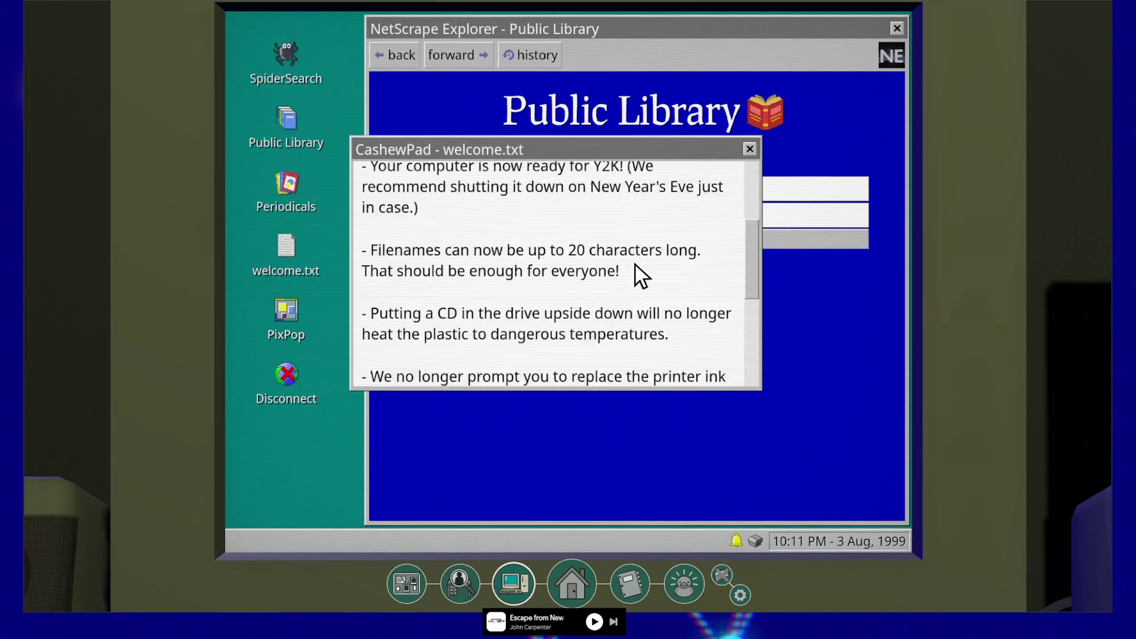
pyautogui.scroll(6, 632, 265)
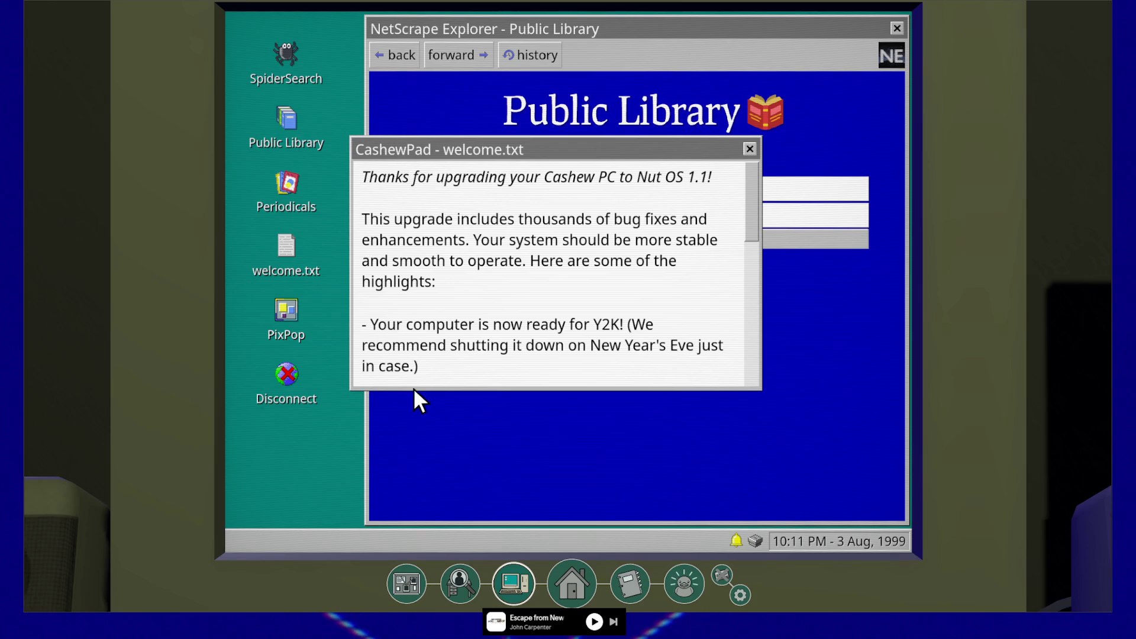
pyautogui.click(749, 148)
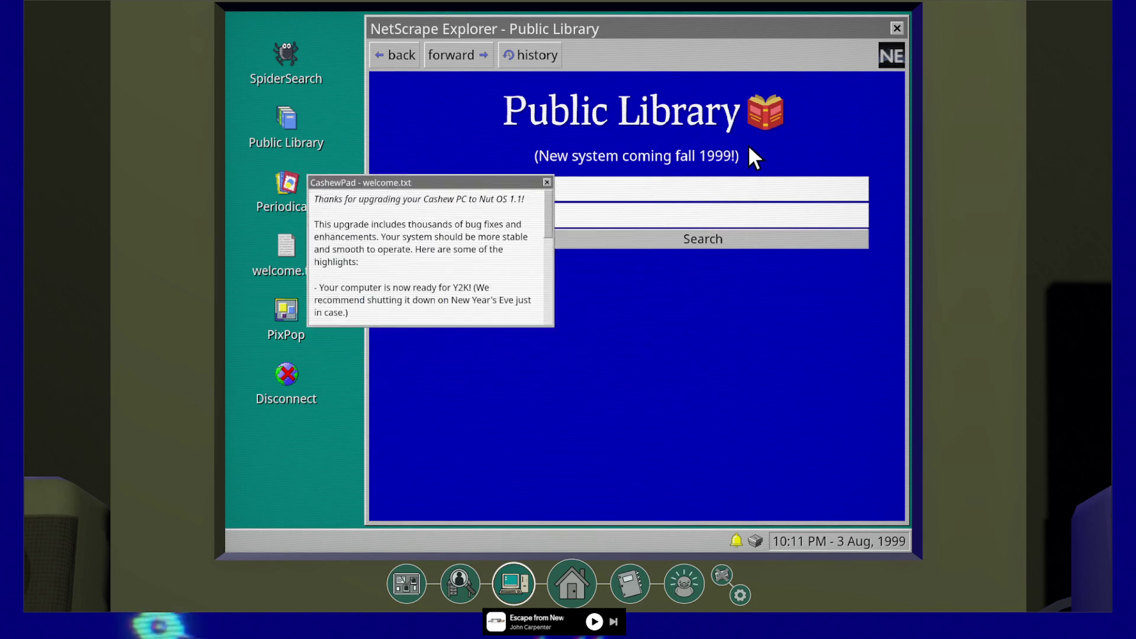
# Step: Launch PixPop, use the Disconnect icon to go offline, and close PixPop
pyautogui.click(290, 312)
pyautogui.doubleClick(290, 313)
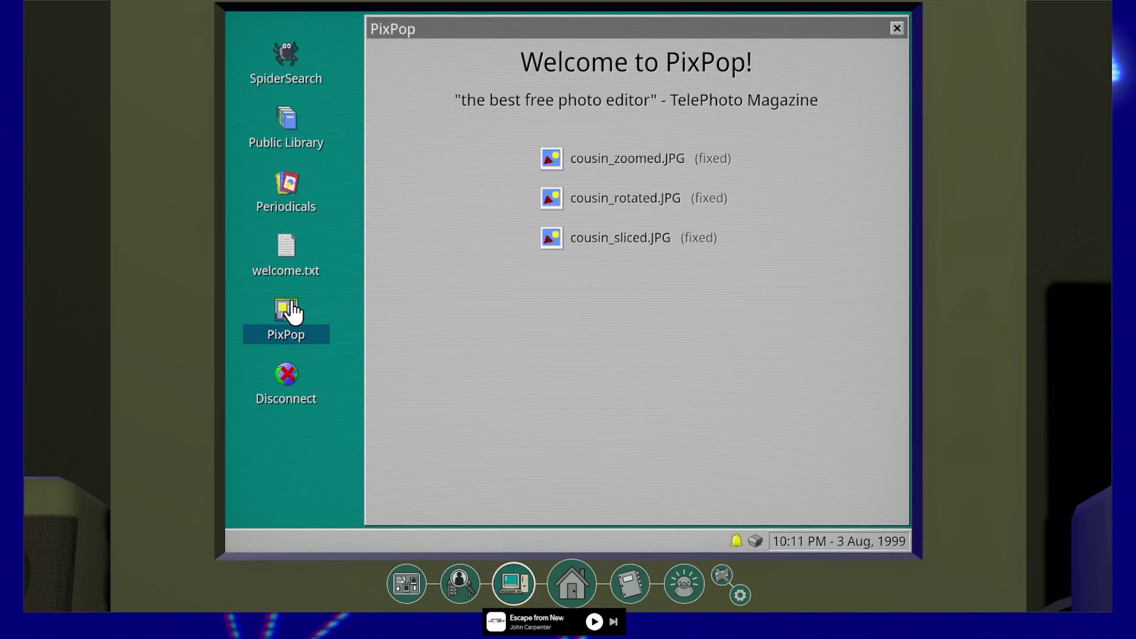
pyautogui.doubleClick(294, 381)
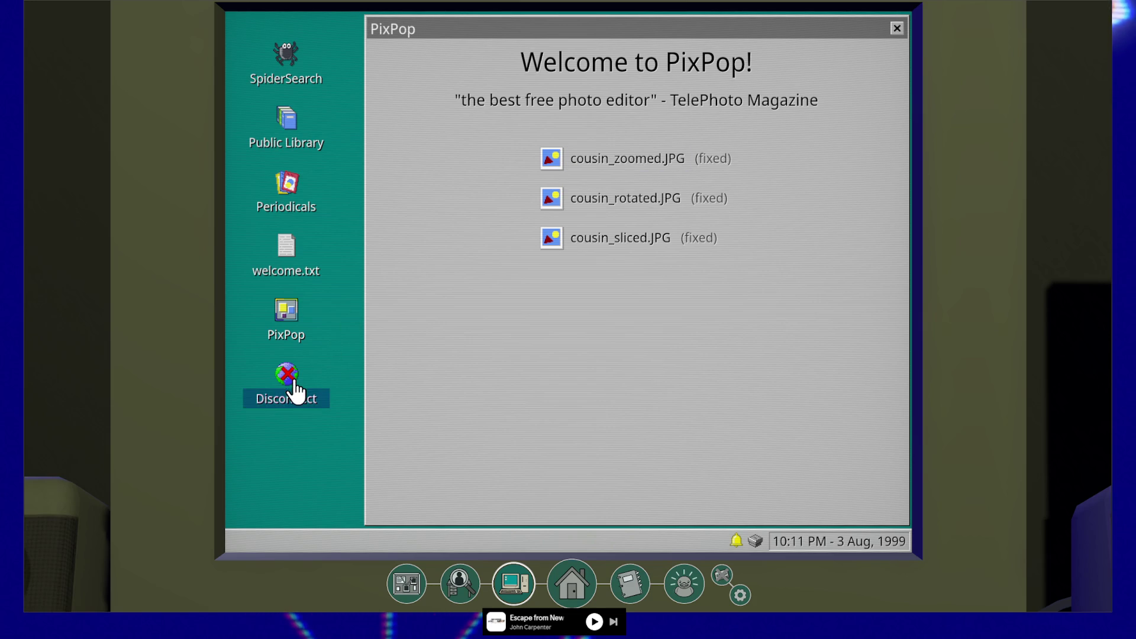
pyautogui.click(896, 28)
# Step: Reconnect the computer to the internet using the Internet desktop icon
pyautogui.doubleClick(287, 68)
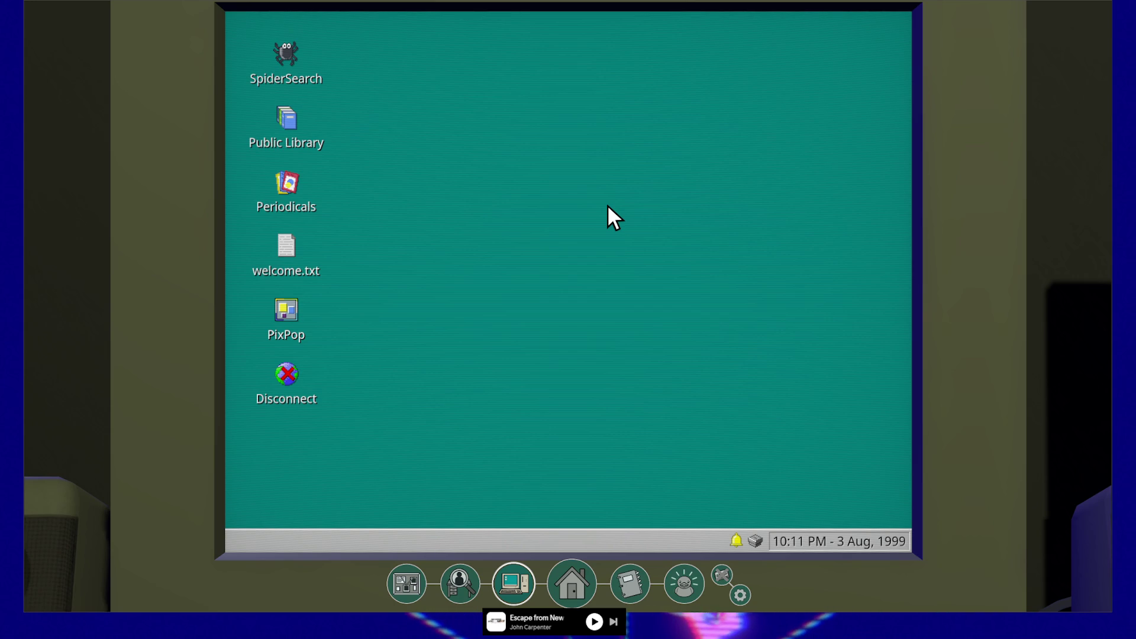
# Step: Switch the browser among SpiderSearch, Public Library and Periodicals, finishing on the Periodicals page
pyautogui.click(277, 52)
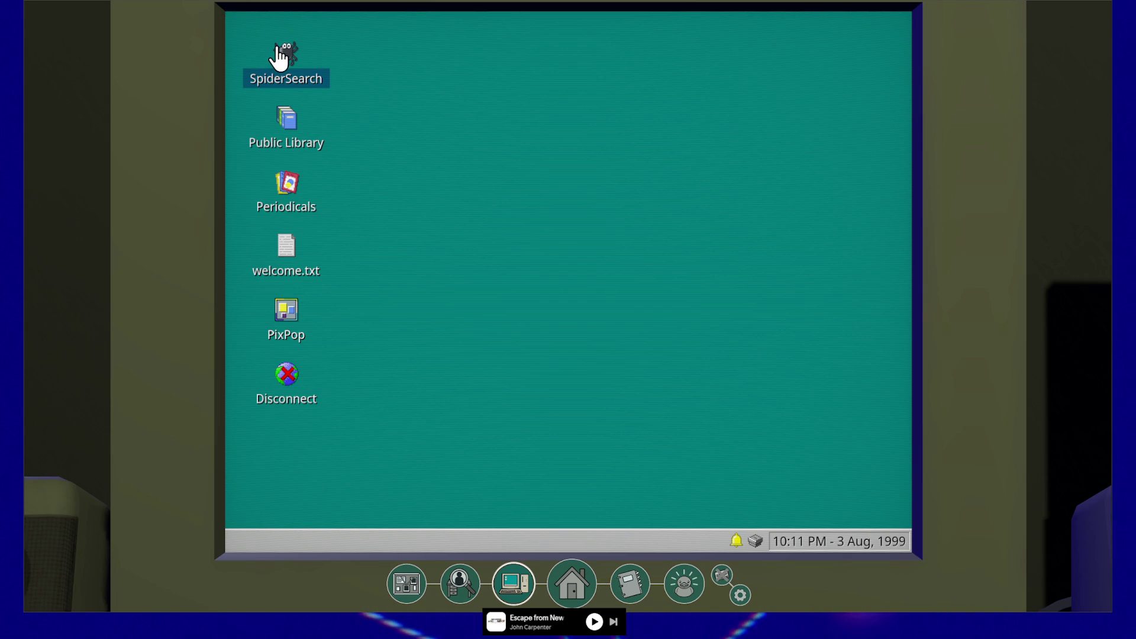
pyautogui.doubleClick(279, 52)
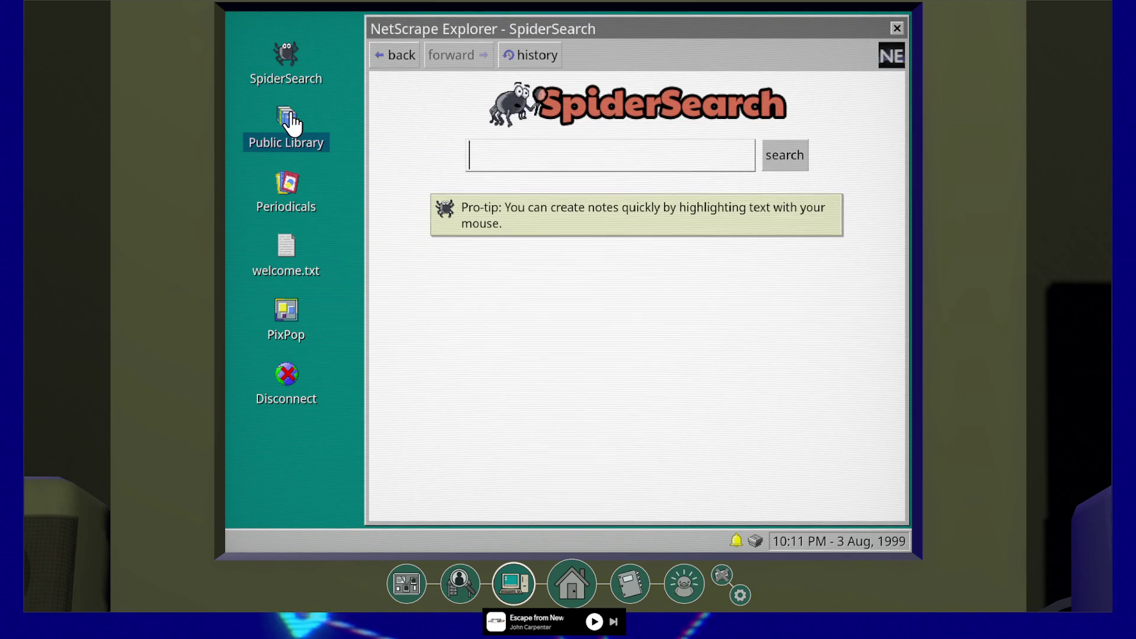
pyautogui.doubleClick(291, 122)
pyautogui.doubleClick(289, 56)
pyautogui.doubleClick(288, 119)
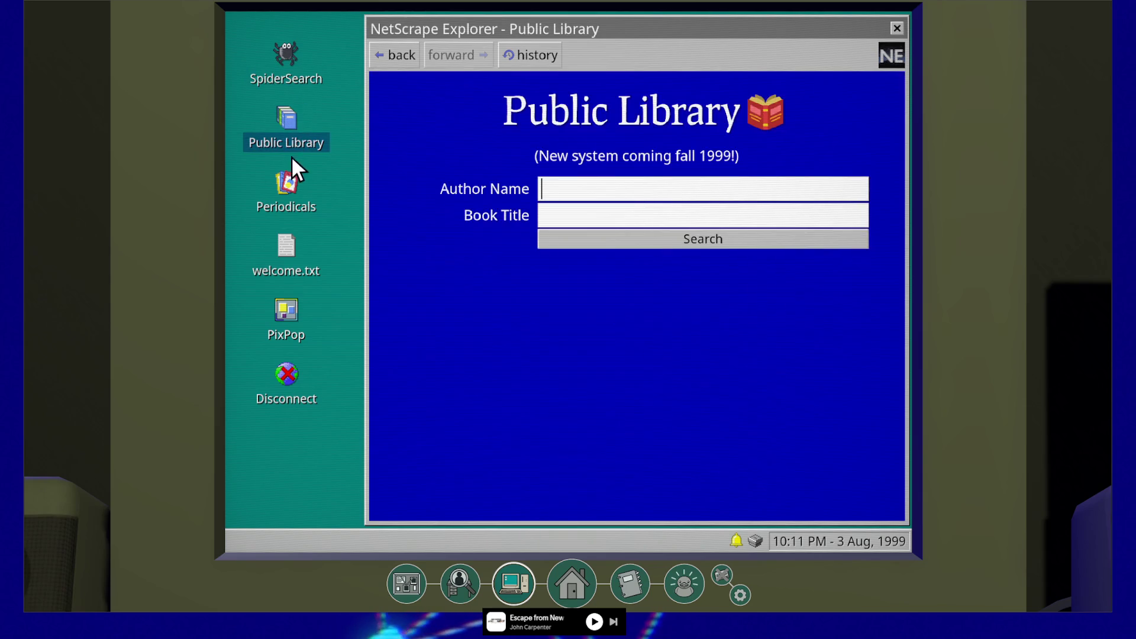
pyautogui.doubleClick(288, 184)
pyautogui.doubleClick(286, 121)
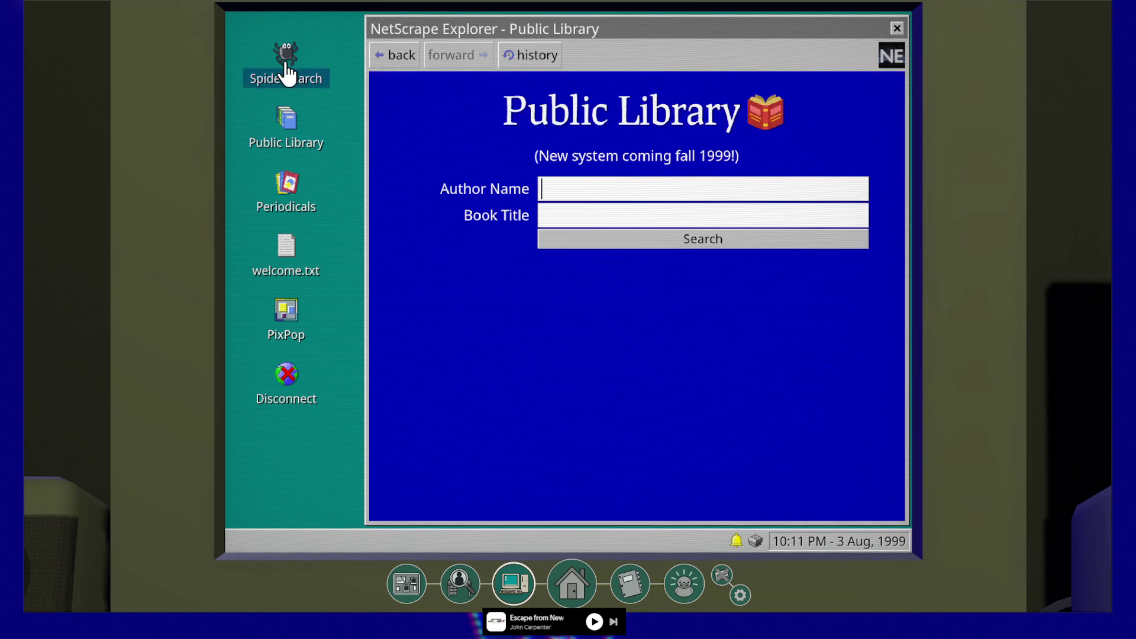
pyautogui.doubleClick(287, 59)
pyautogui.doubleClick(287, 116)
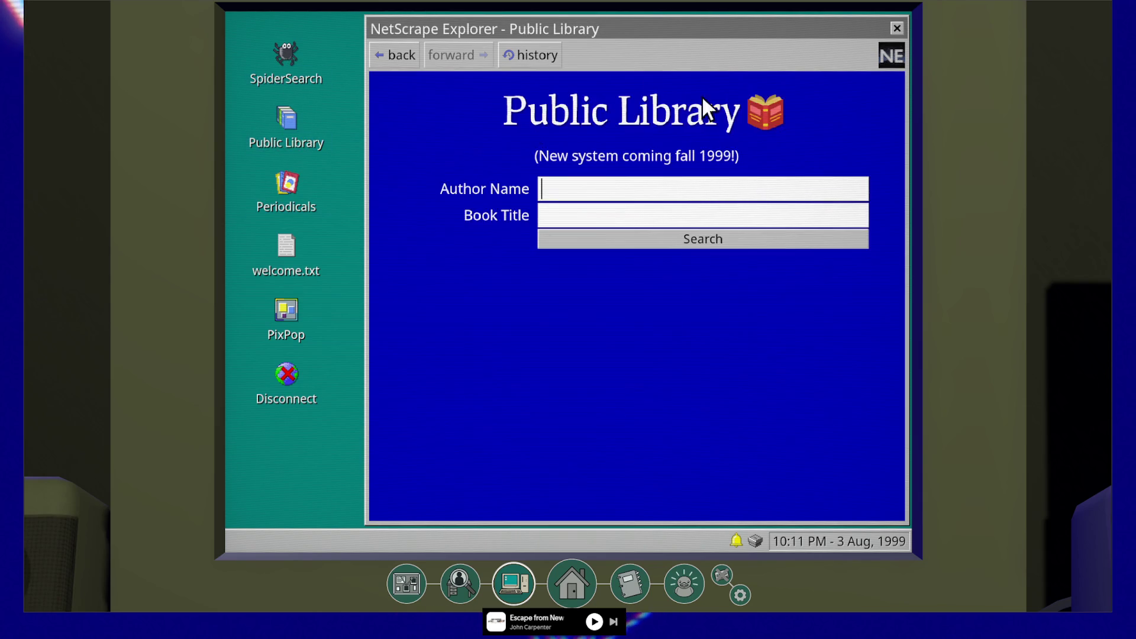
pyautogui.doubleClick(296, 136)
pyautogui.doubleClick(293, 187)
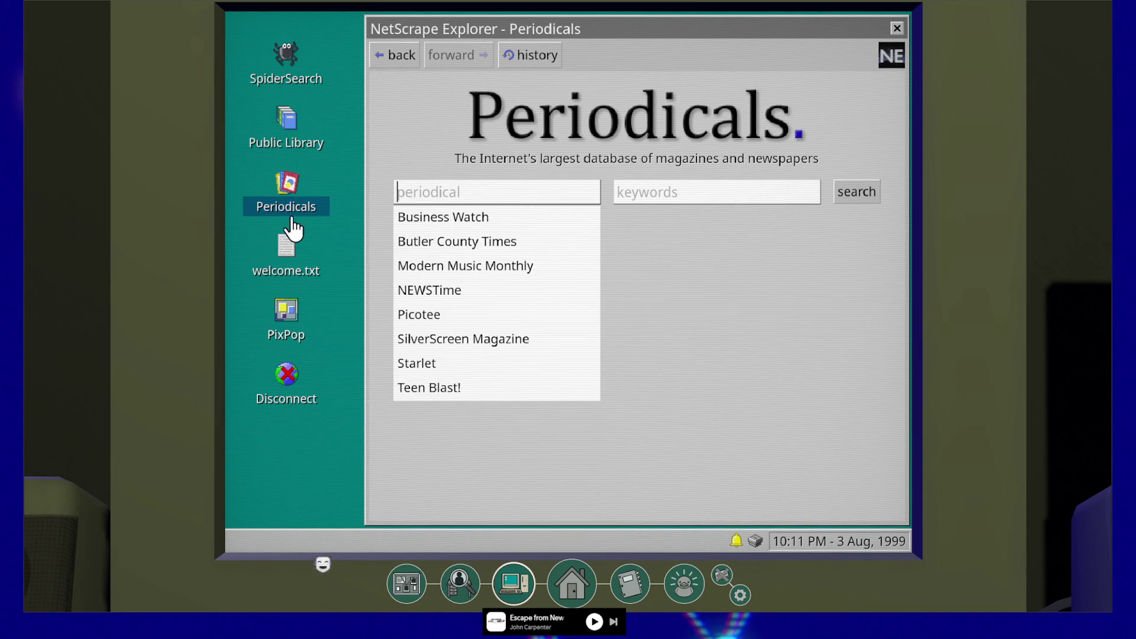
pyautogui.click(291, 220)
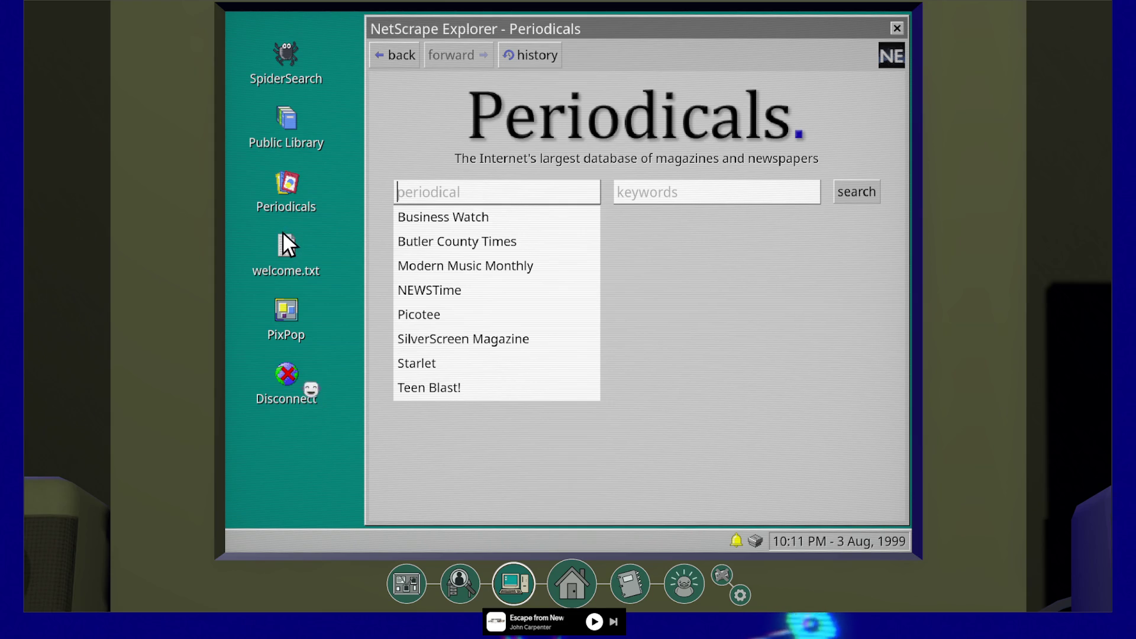
pyautogui.click(285, 244)
pyautogui.doubleClick(287, 251)
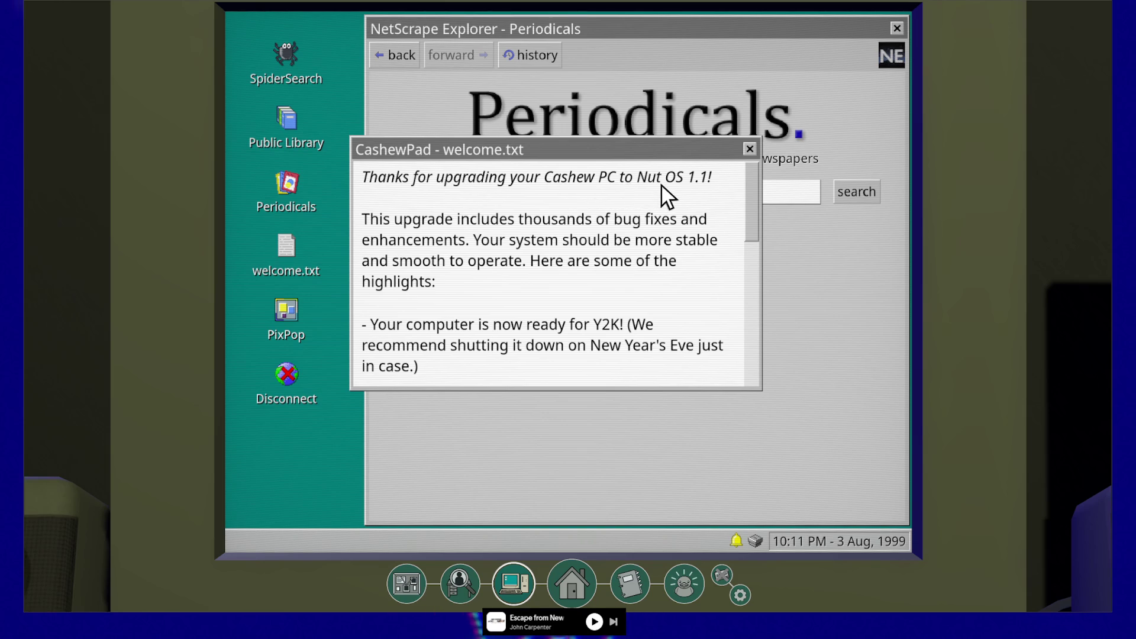
pyautogui.click(748, 149)
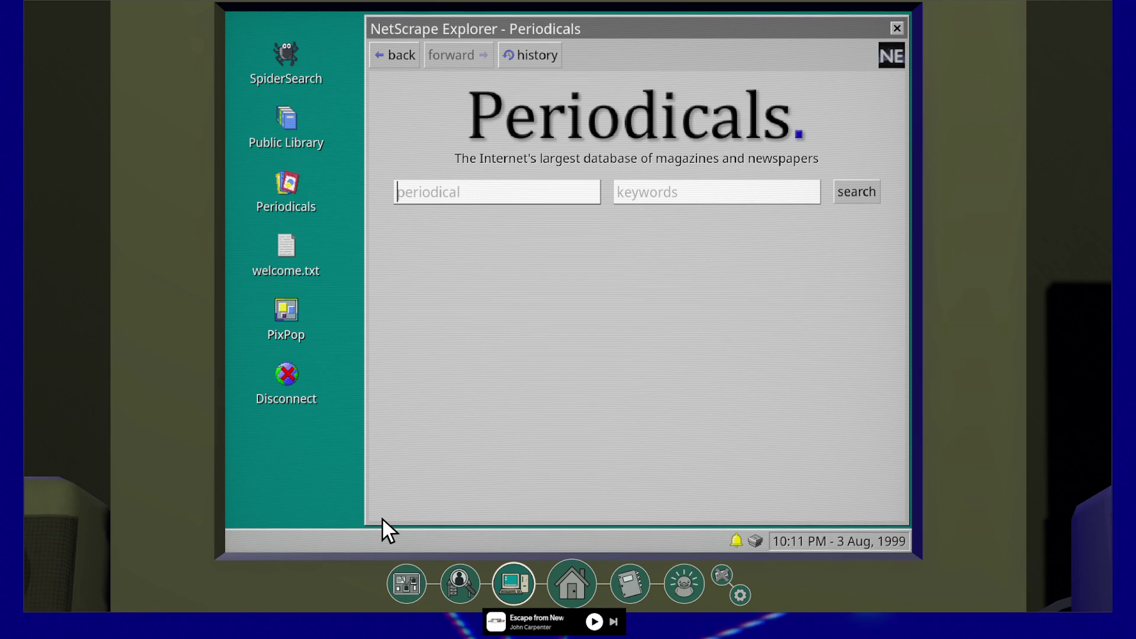
pyautogui.press('Up')
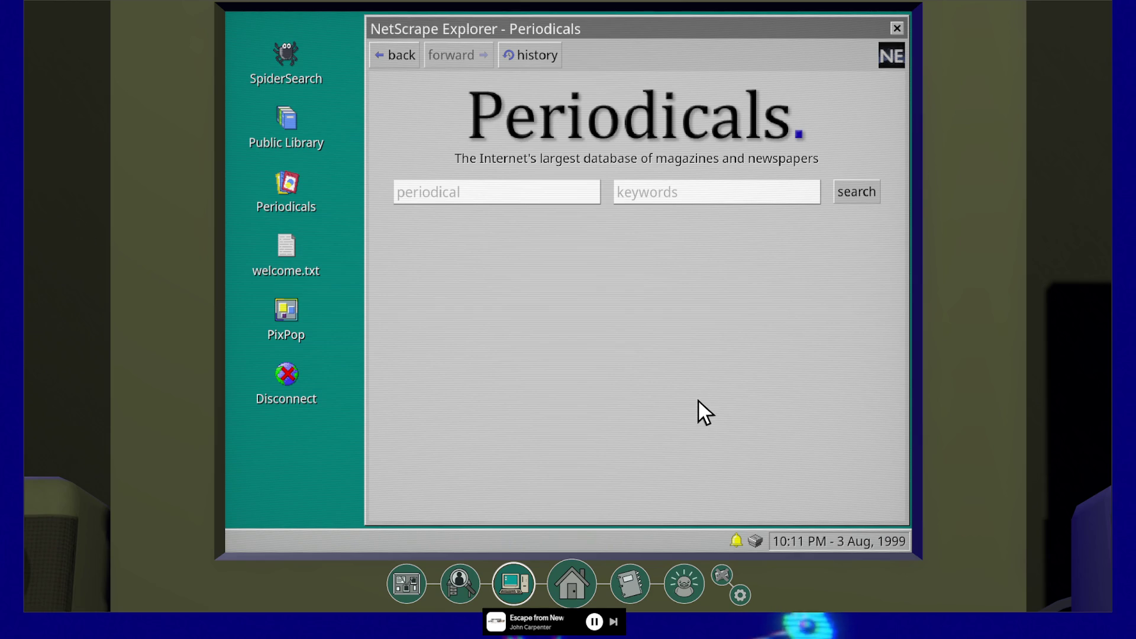
# Step: Flip the browser between the Periodicals, Public Library and SpiderSearch sites
pyautogui.doubleClick(293, 184)
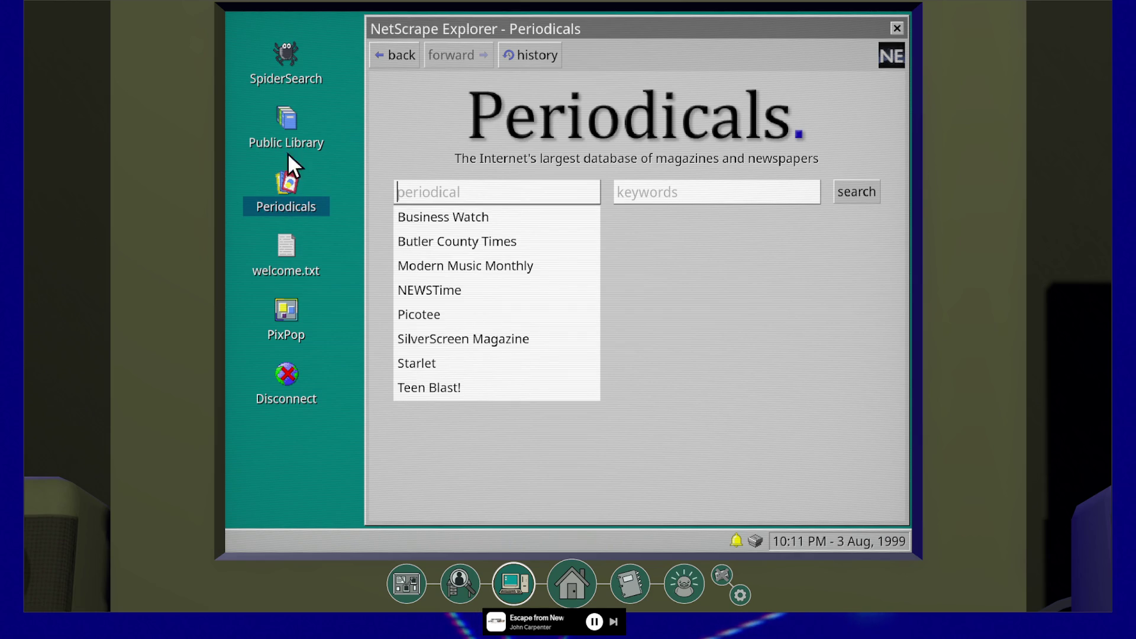
pyautogui.doubleClick(290, 134)
pyautogui.doubleClick(292, 186)
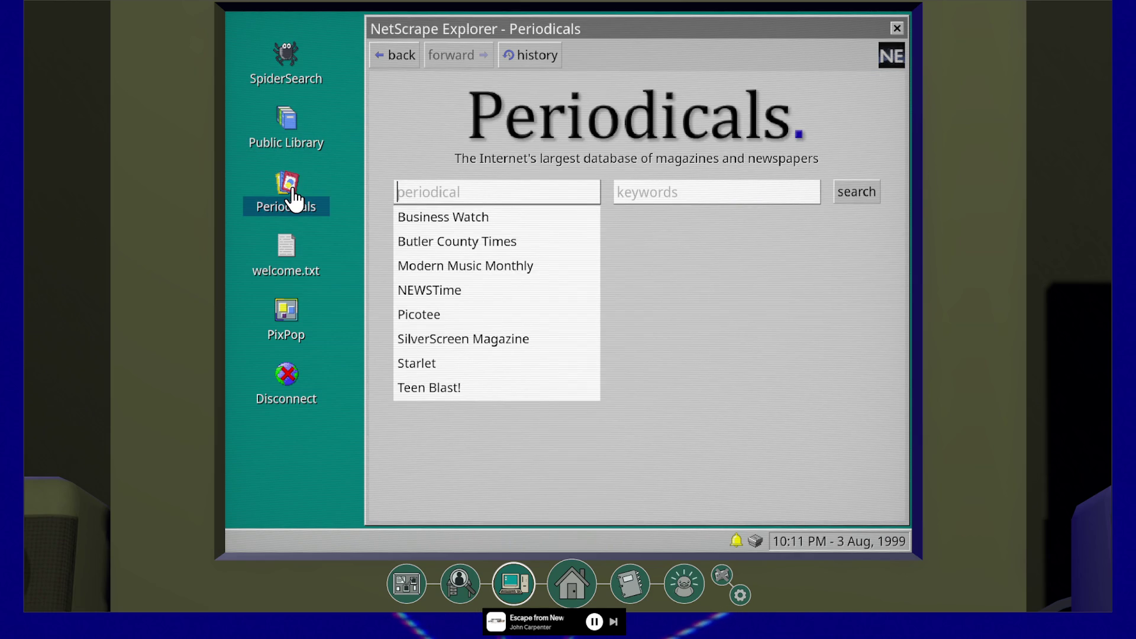
pyautogui.doubleClick(297, 139)
pyautogui.doubleClick(286, 63)
pyautogui.doubleClick(299, 144)
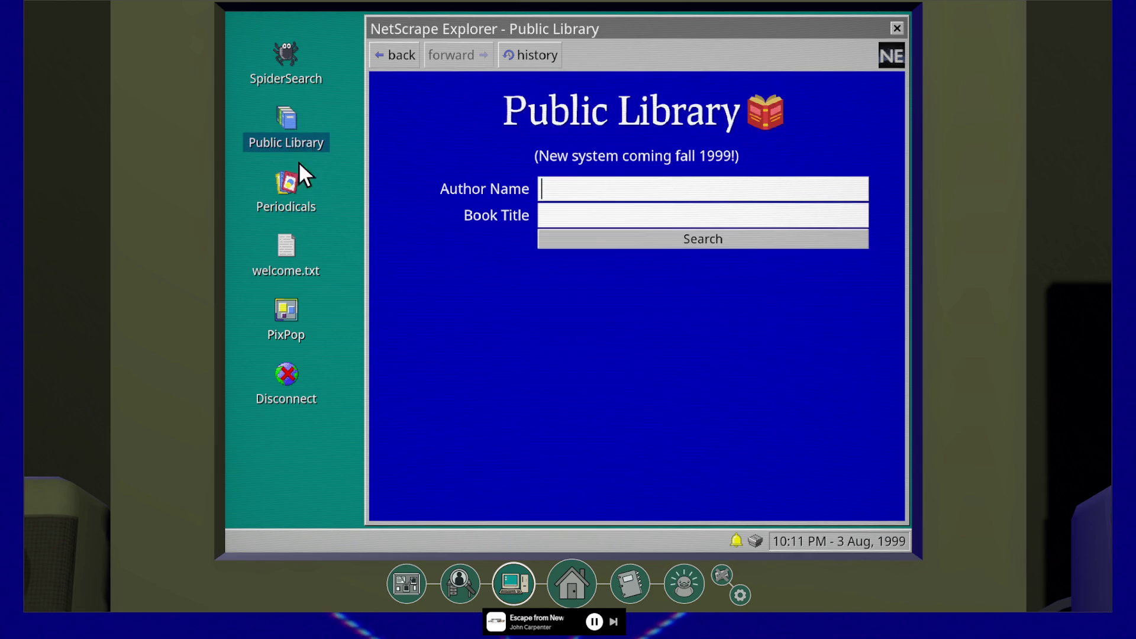
# Step: Open and close welcome.txt and PixPop, then close the browser
pyautogui.doubleClick(286, 261)
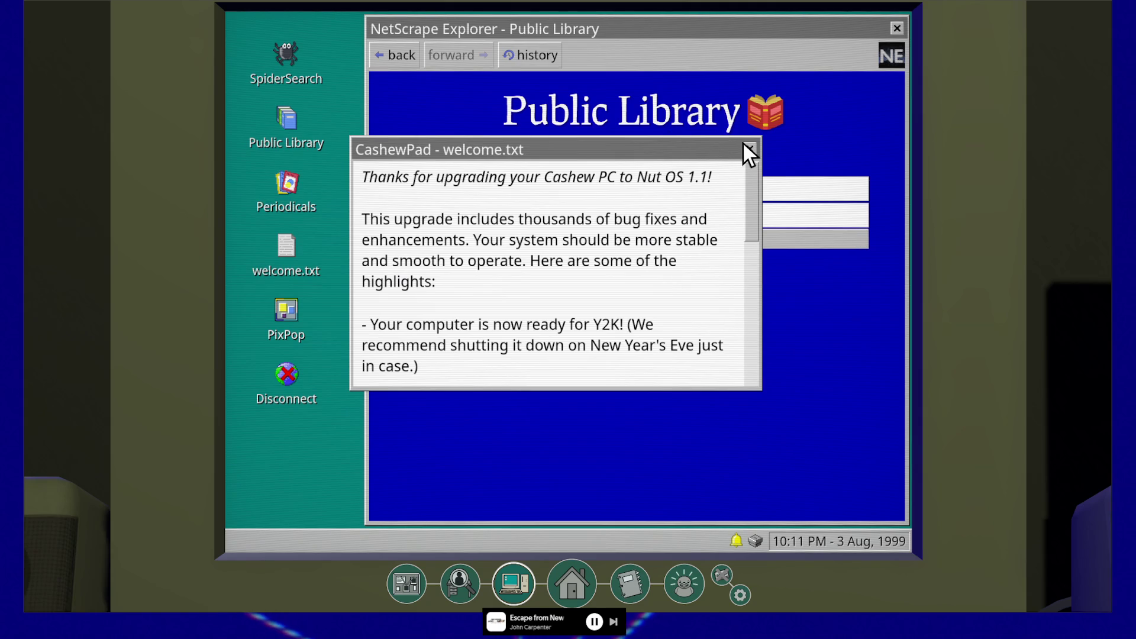
pyautogui.click(749, 148)
pyautogui.doubleClick(287, 312)
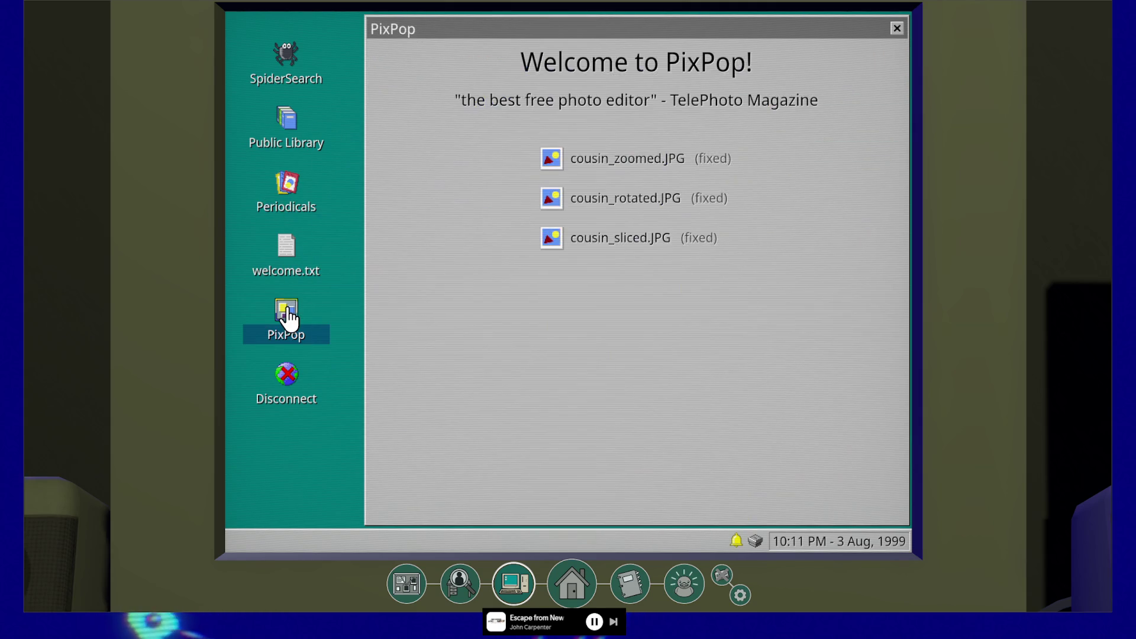
pyautogui.click(895, 29)
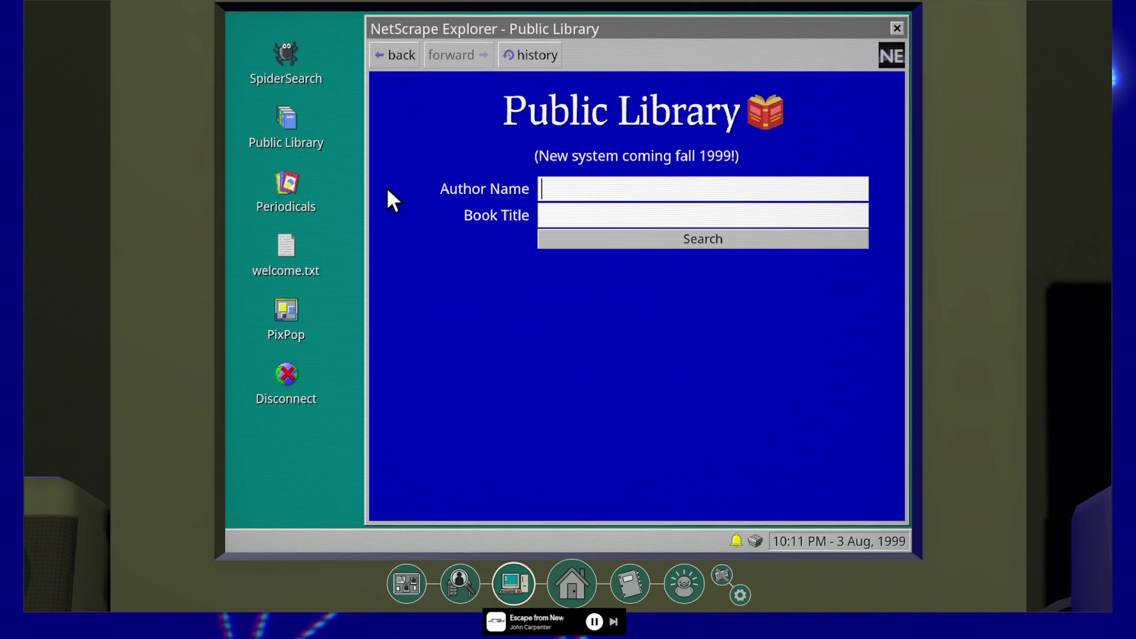
pyautogui.click(896, 28)
# Step: Launch SpiderSearch and Public Library from the desktop, then close the browser
pyautogui.click(276, 70)
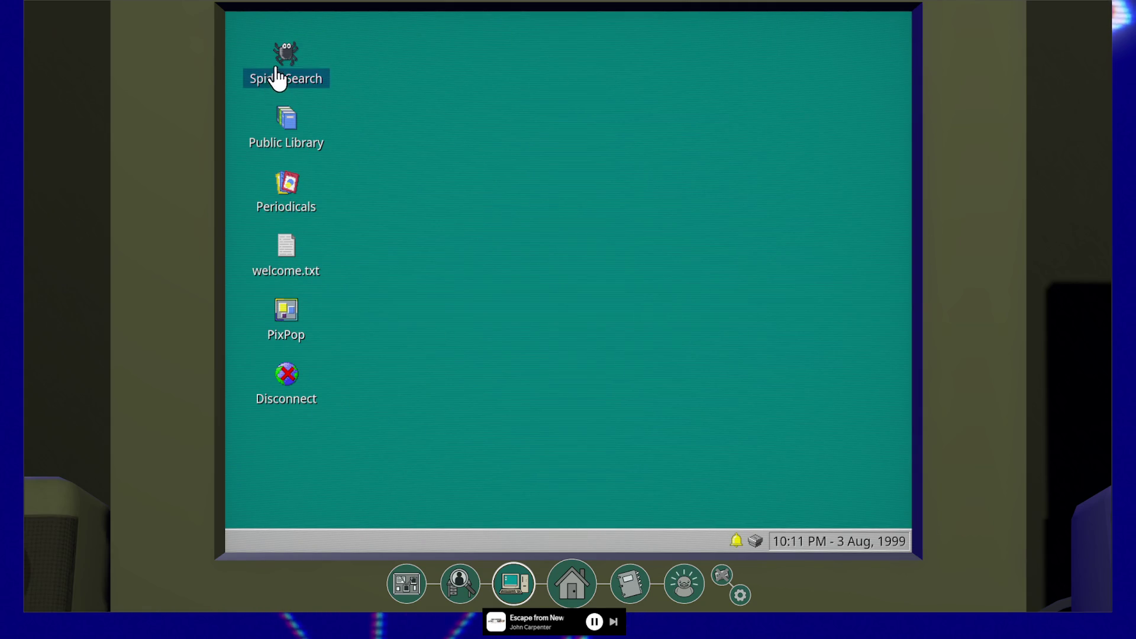
pyautogui.doubleClick(276, 69)
pyautogui.click(285, 124)
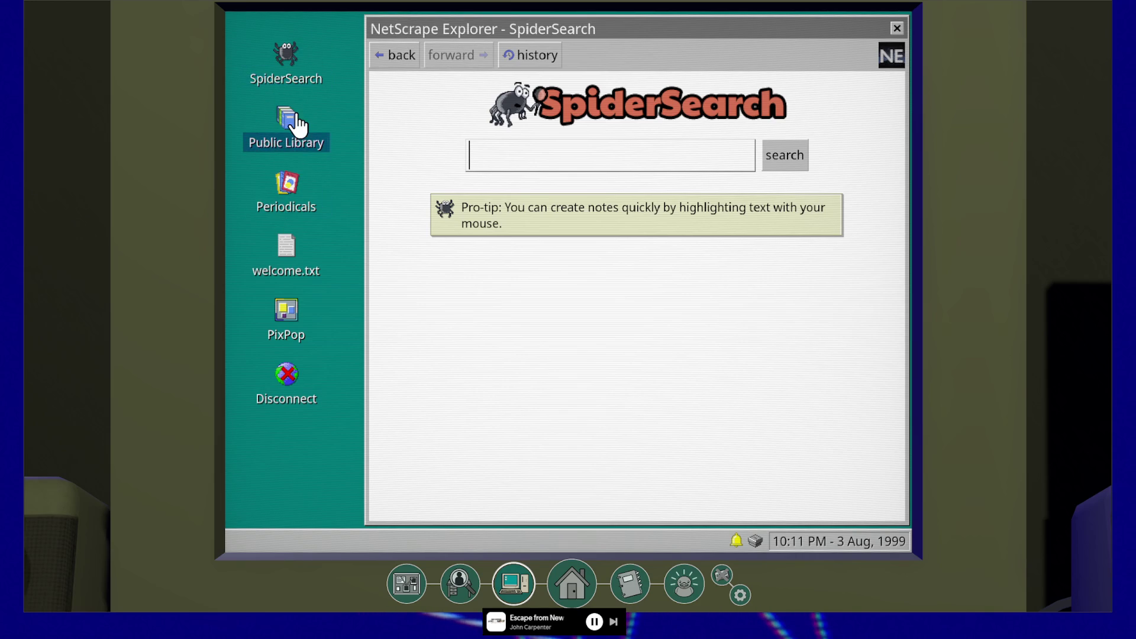
pyautogui.doubleClick(300, 143)
pyautogui.click(896, 29)
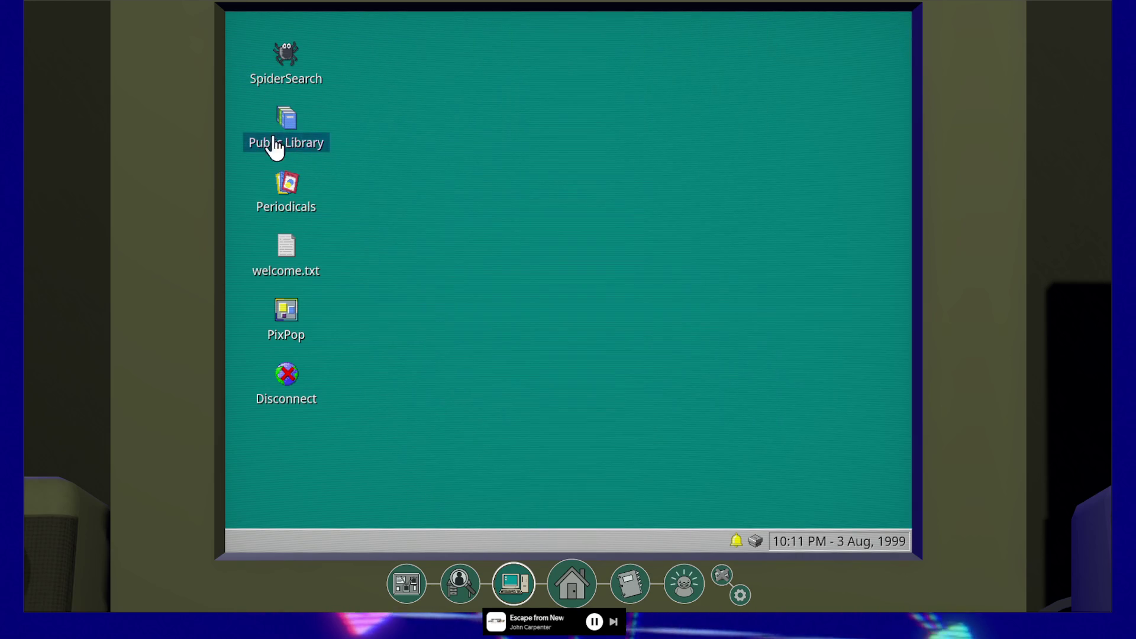
# Step: Cycle Periodicals, Public Library and SpiderSearch again, then launch PixPop listing the three fixed cousin photos
pyautogui.doubleClick(289, 184)
pyautogui.doubleClick(293, 138)
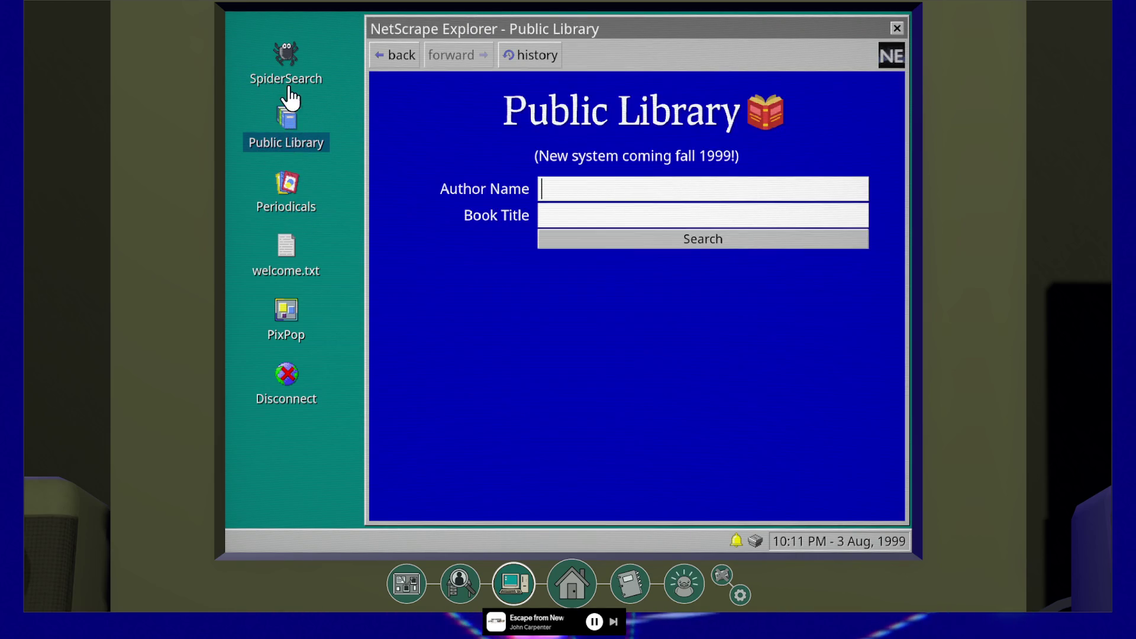
pyautogui.doubleClick(286, 59)
pyautogui.doubleClick(285, 131)
pyautogui.click(289, 181)
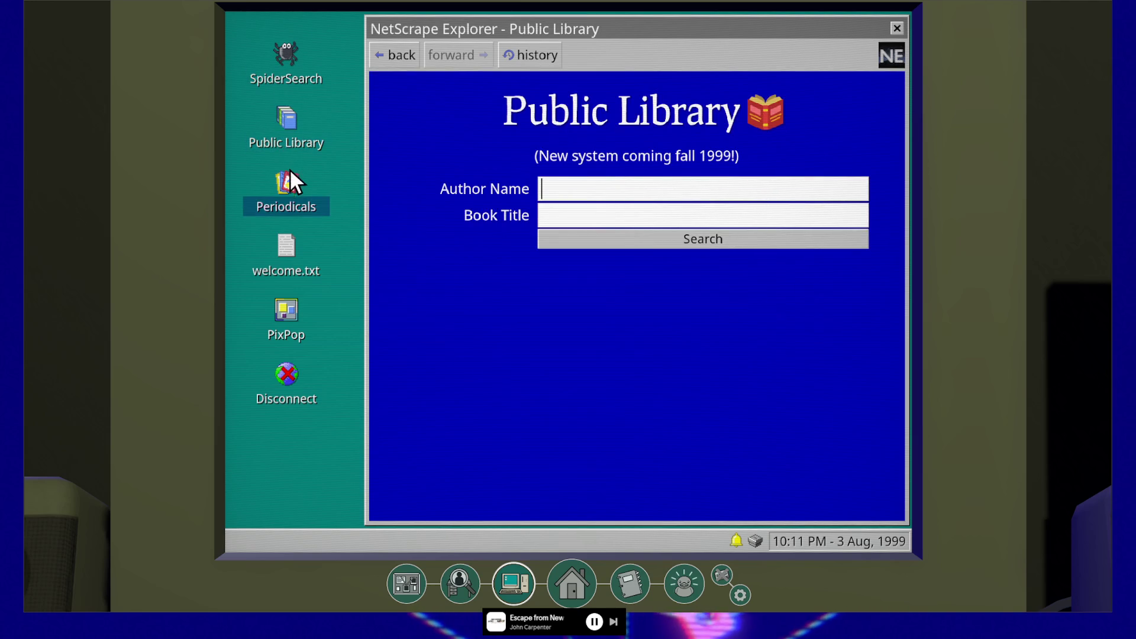
pyautogui.doubleClick(290, 188)
pyautogui.click(286, 317)
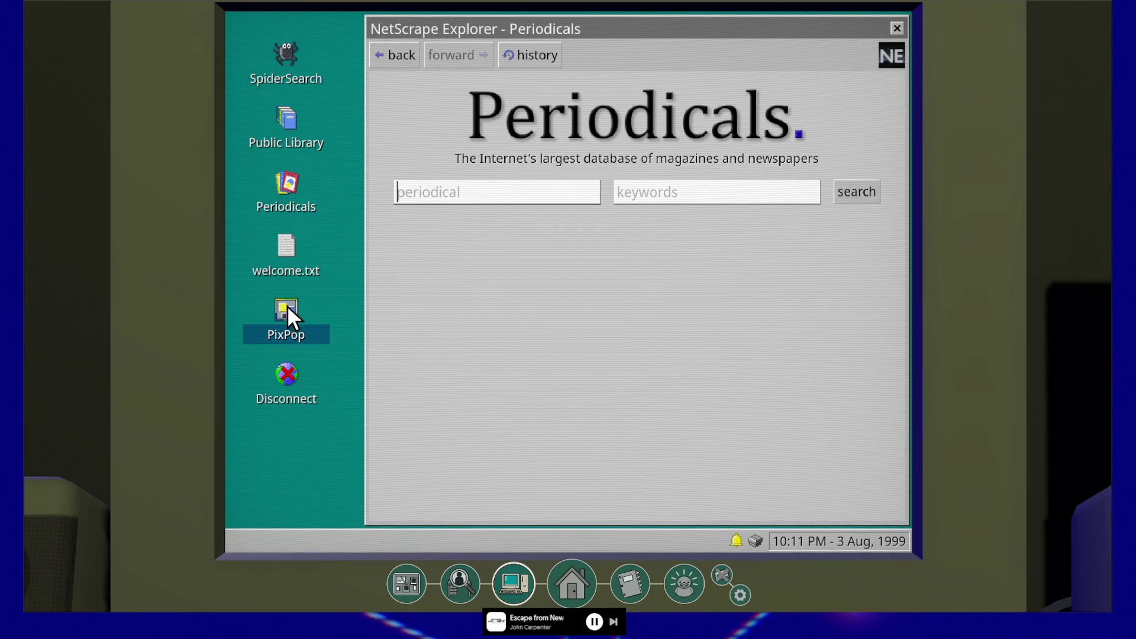
pyautogui.doubleClick(287, 304)
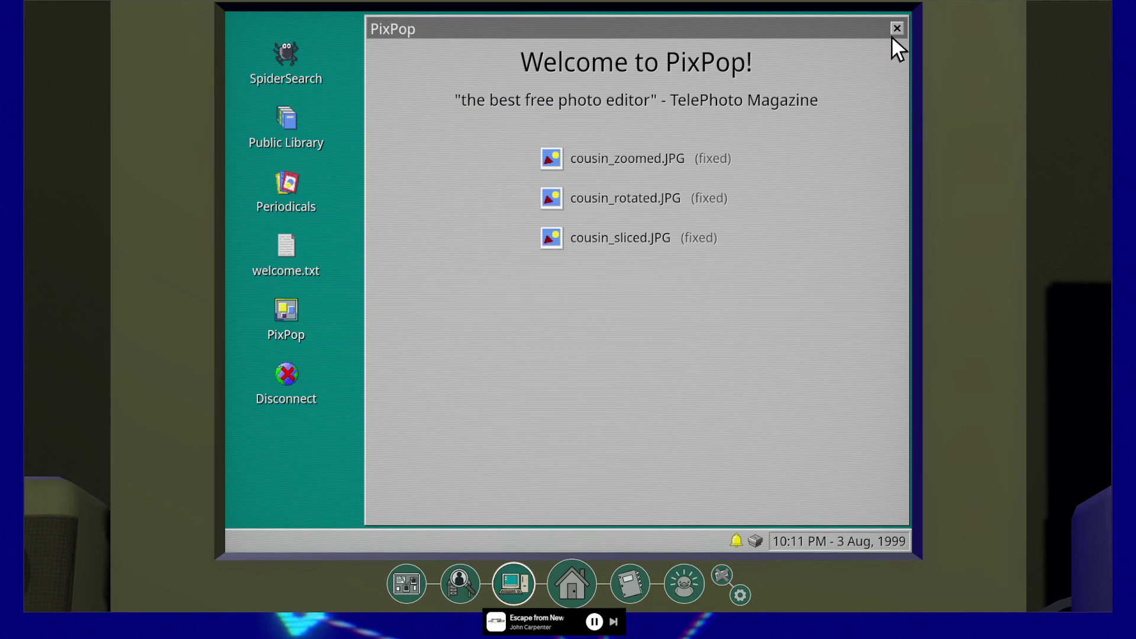